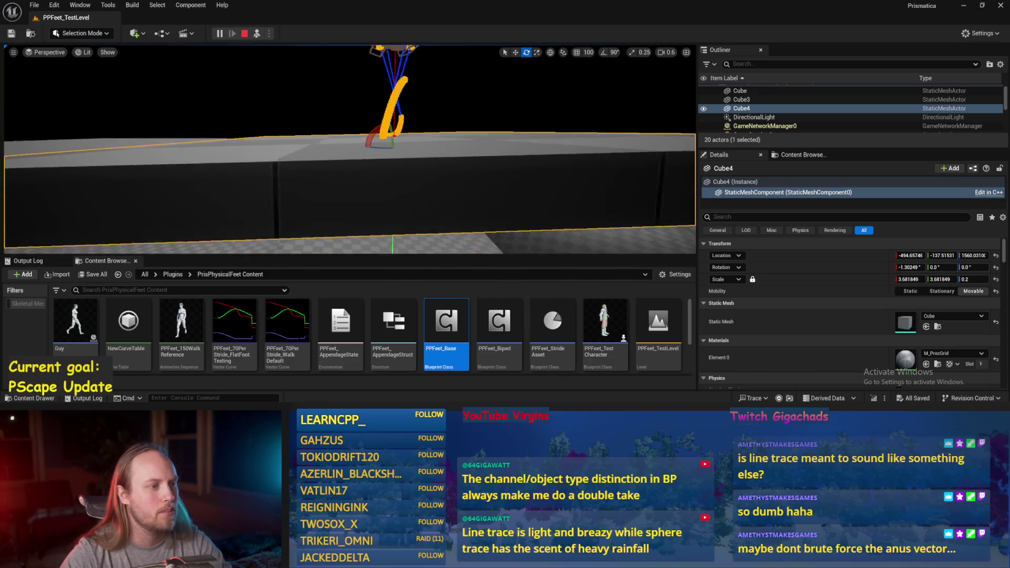
Step: Tilt the Cube4 slab to about 52.7° on X to form a steep ramp
left_click_drag(382, 129, 369, 100)
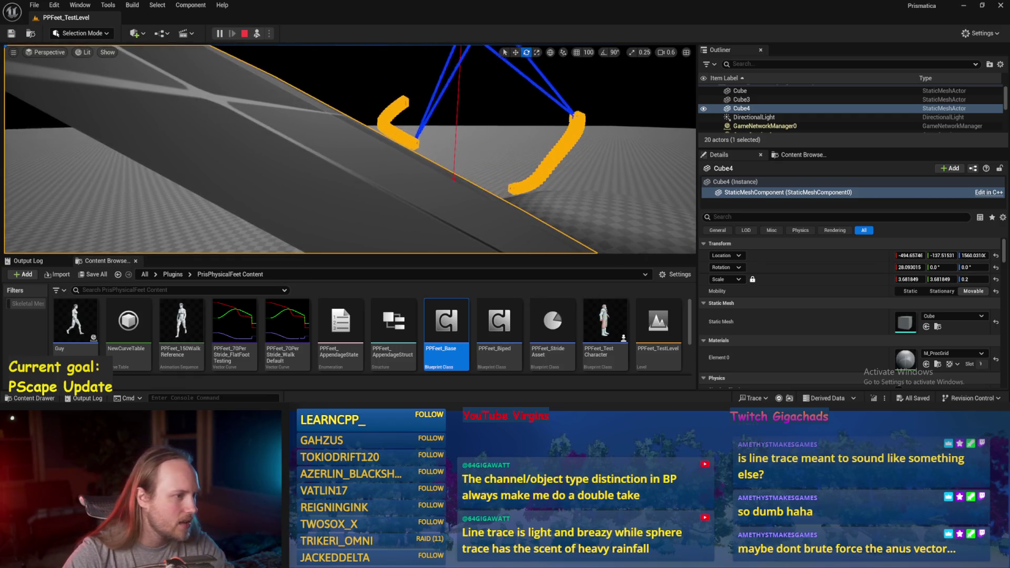
left_click_drag(378, 153, 364, 178)
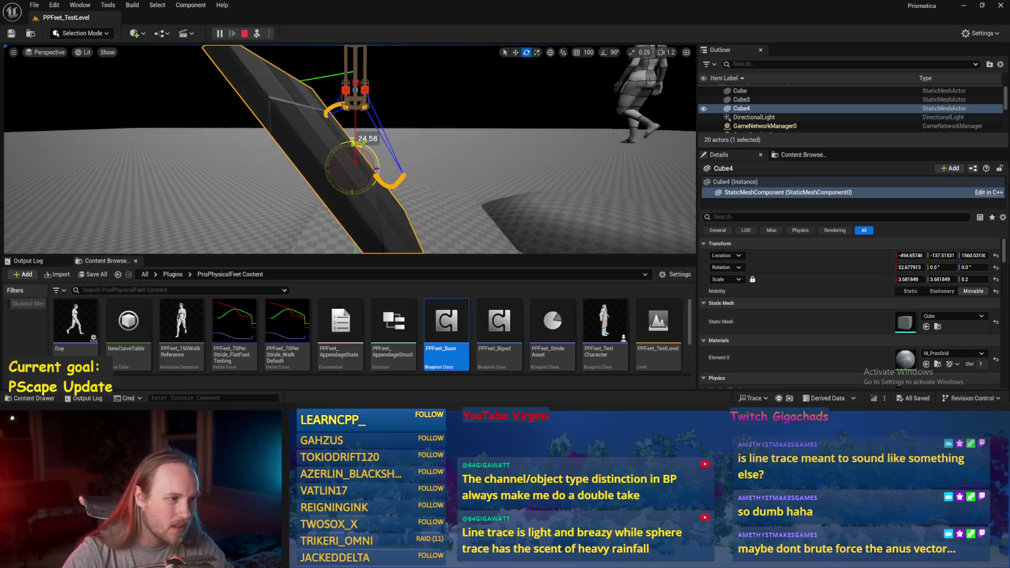
scroll(358, 147, "down", 1)
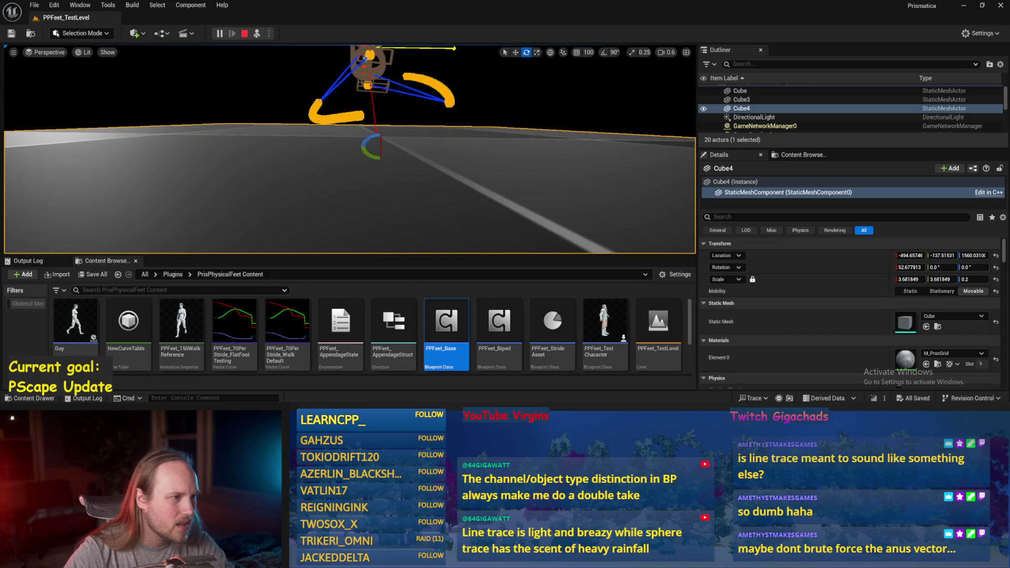
scroll(350, 149, "up", 3)
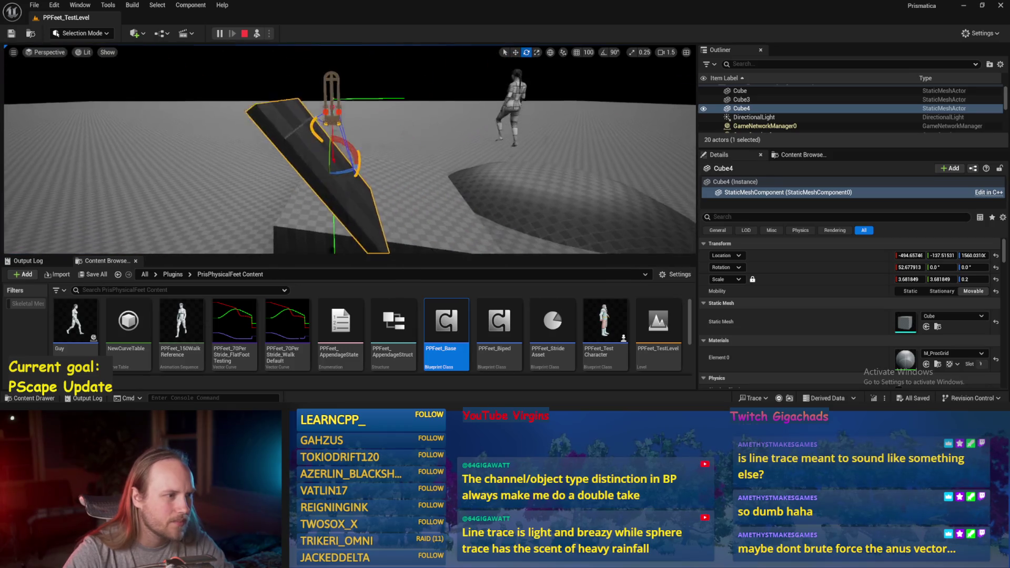
Step: Switch to the test player pawn and rotate the foot rig capsule about 47 degrees
scroll(350, 149, "down", 2)
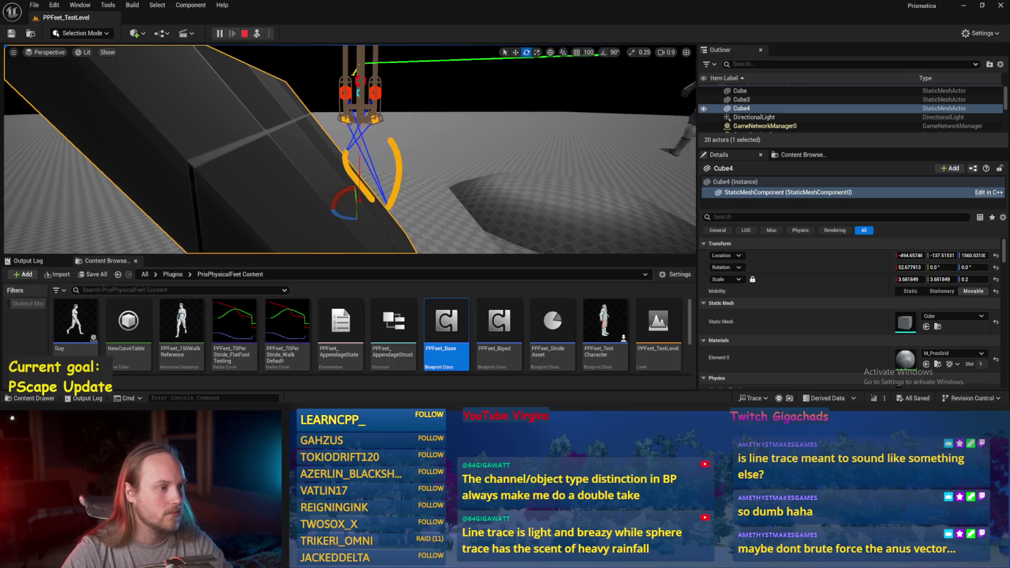
scroll(350, 148, "down", 2)
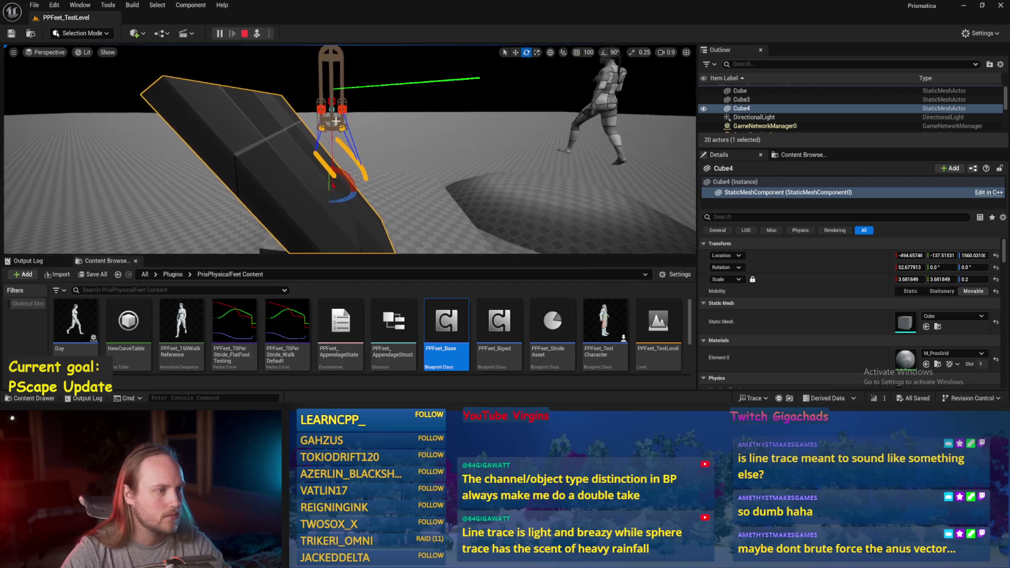
key("F8")
left_click_drag(329, 55, 366, 93)
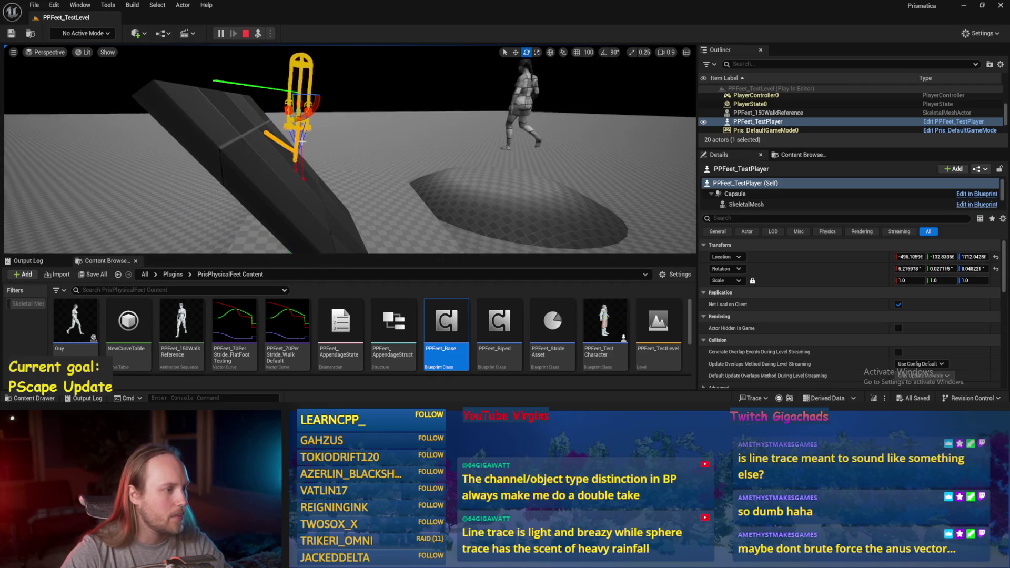
Step: Rotate the foot rig capsule again, frame it in view, and select the Cube4 slab
mouse_move(288, 112)
left_mouse_down()
mouse_move(291, 98)
mouse_move(303, 111)
left_mouse_up()
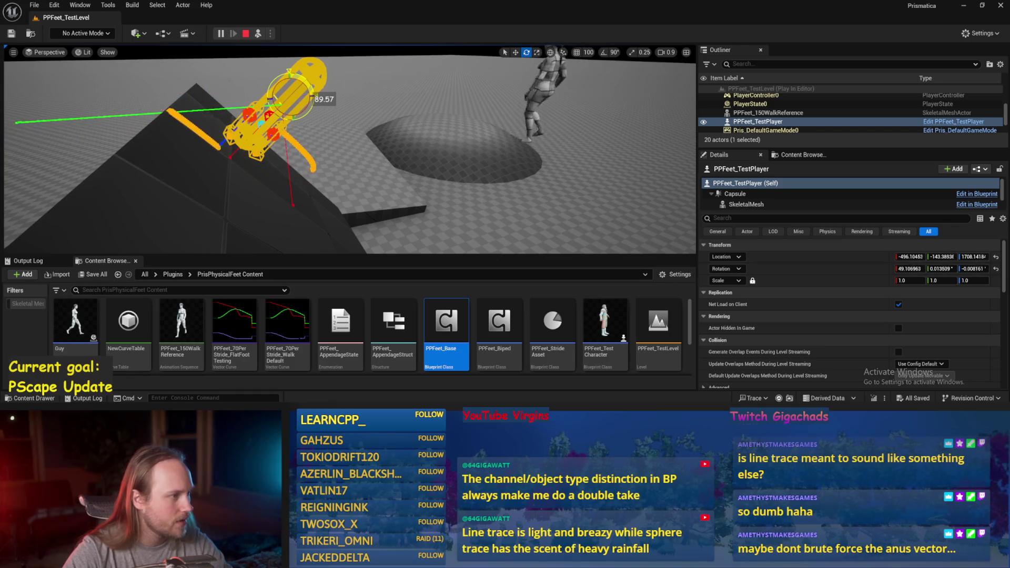
key("f")
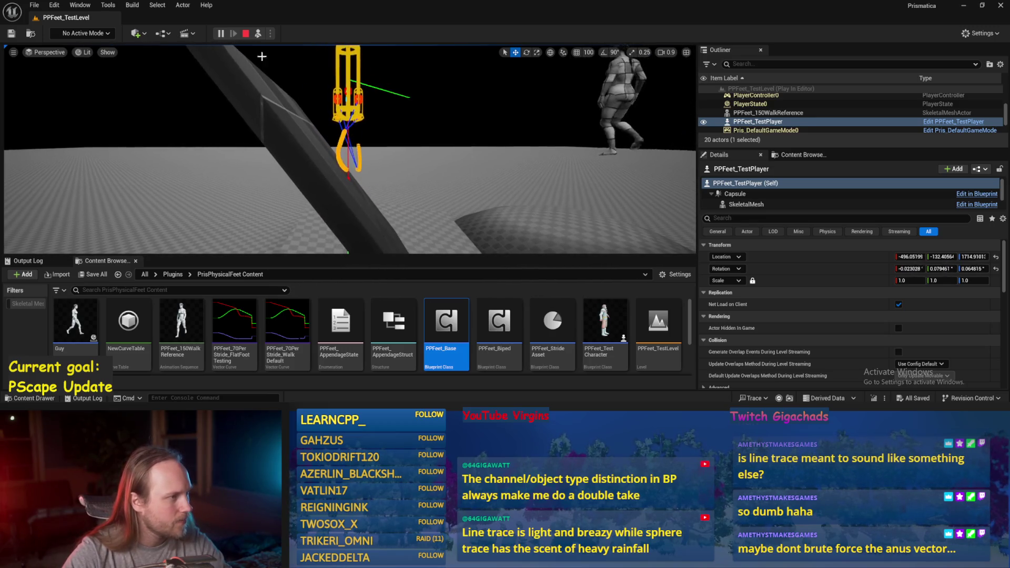
left_click(285, 152)
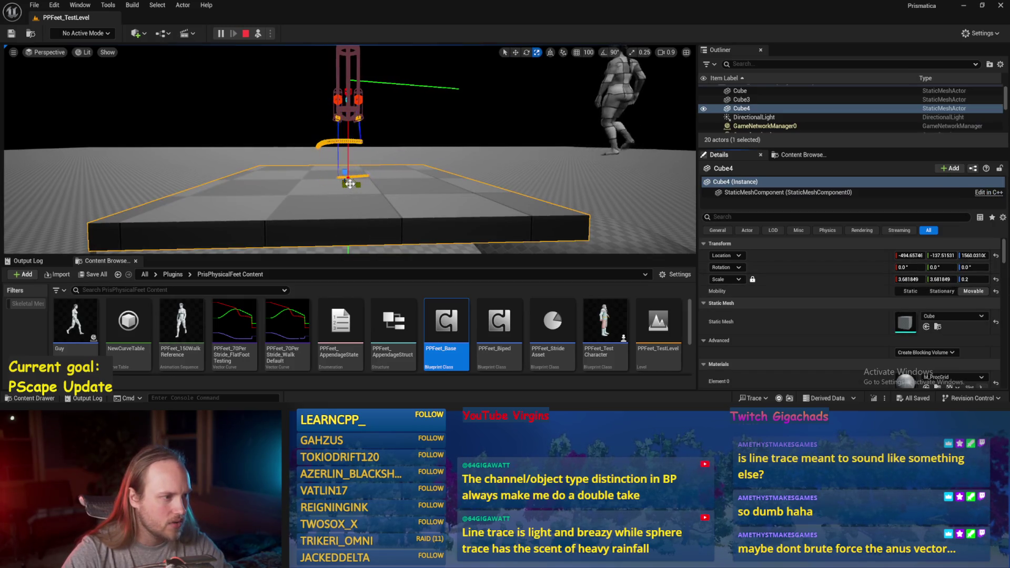
Step: Scale Cube4 to about 28.7 on X and Y, then select the test player rig for rotating
left_click_drag(349, 184, 400, 157)
key("e")
left_click(359, 116)
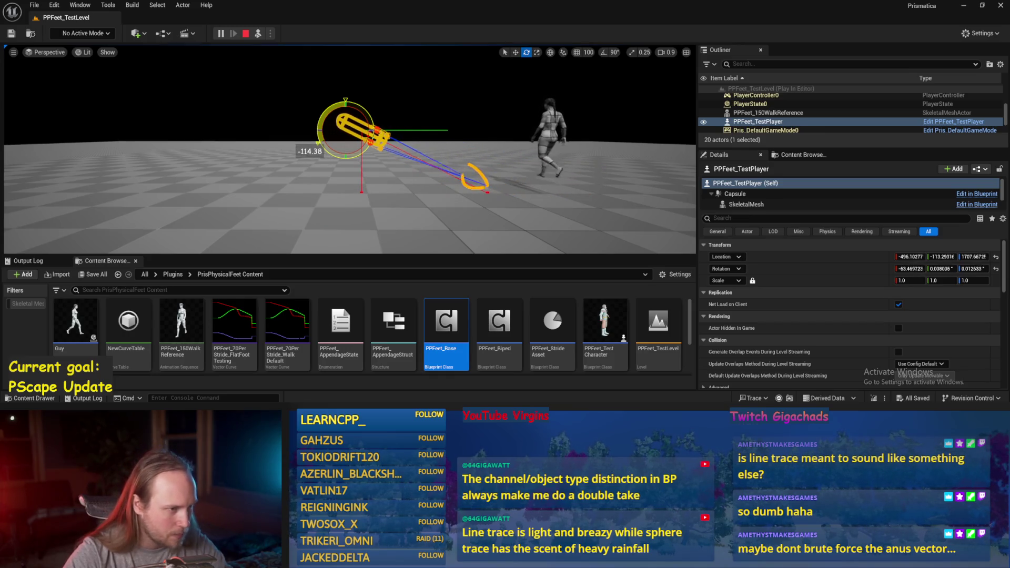
Step: Reselect the test player rig and tip its capsule over about 110 degrees
right_click(362, 155)
key("Escape")
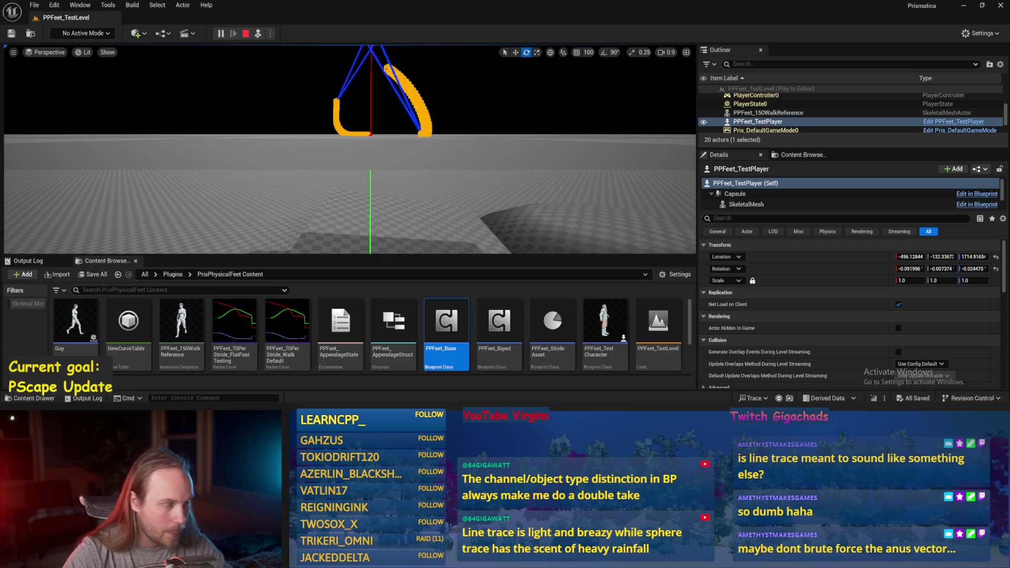
left_click(359, 168)
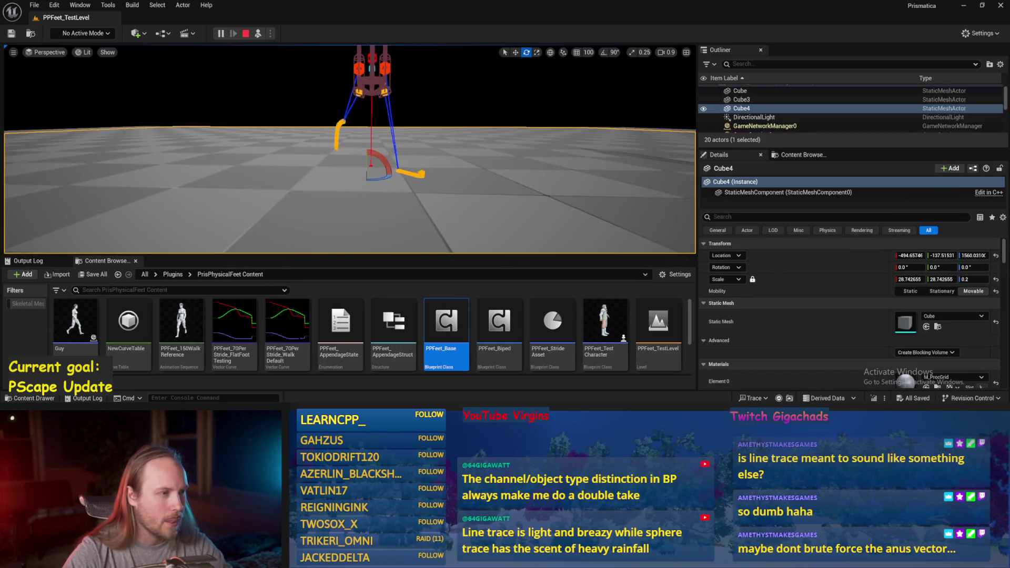
left_click(368, 113)
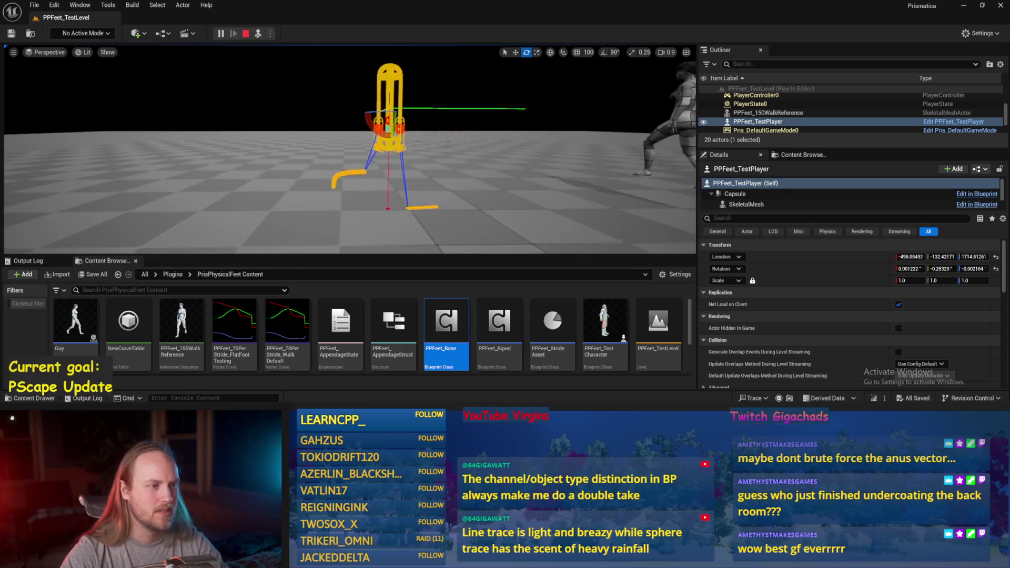
left_click_drag(375, 114, 369, 169)
Step: Stop the play session, select Cube4, and open the PPFeet_Base blueprint
key("Escape")
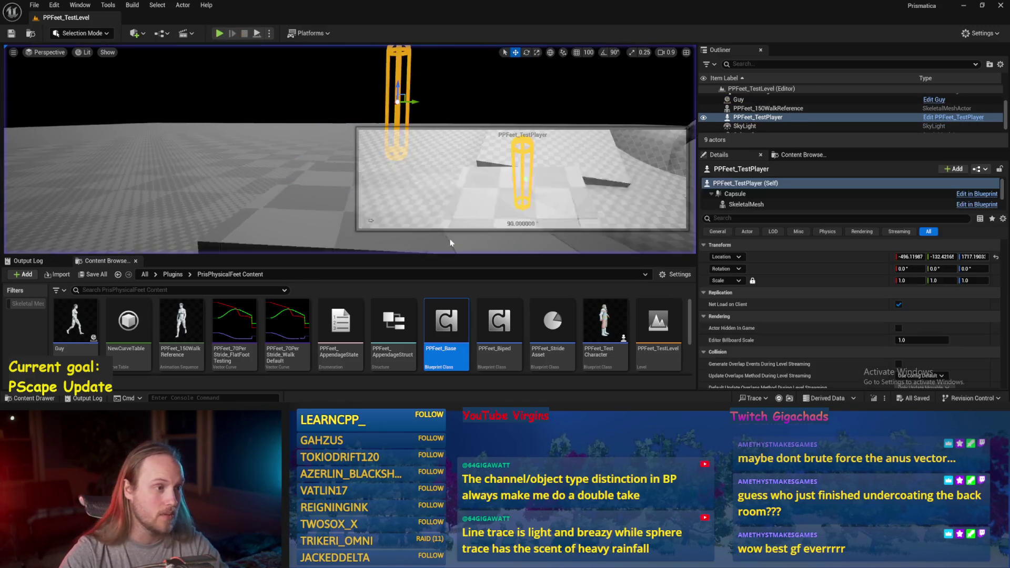
left_click_drag(200, 171, 200, 171)
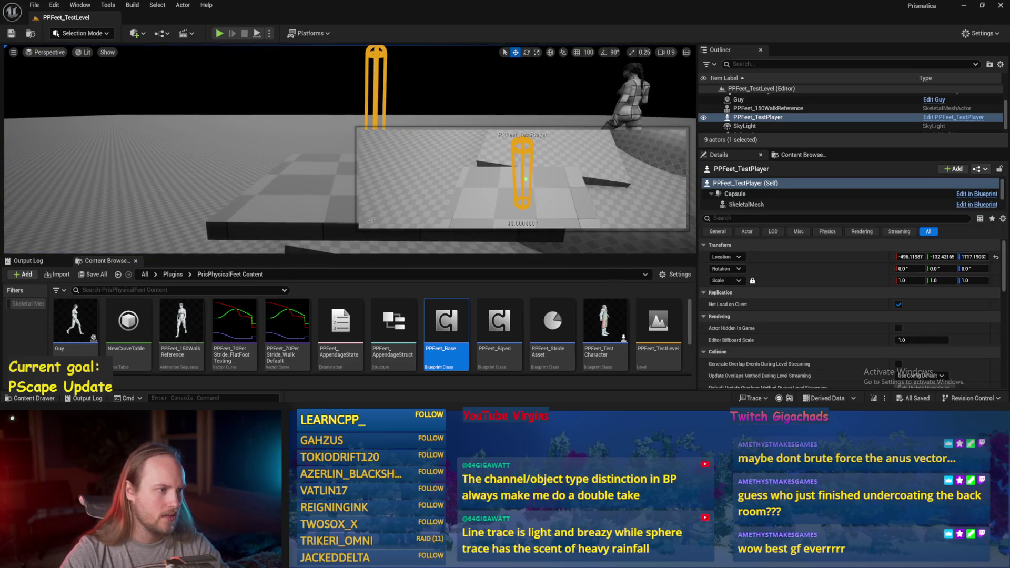
left_click(371, 220)
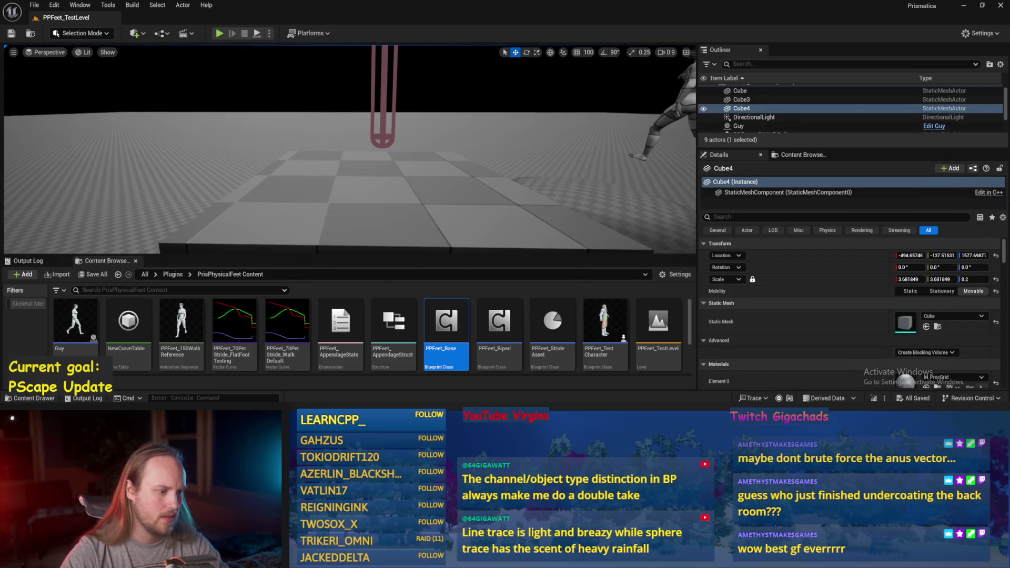
double_click(447, 330)
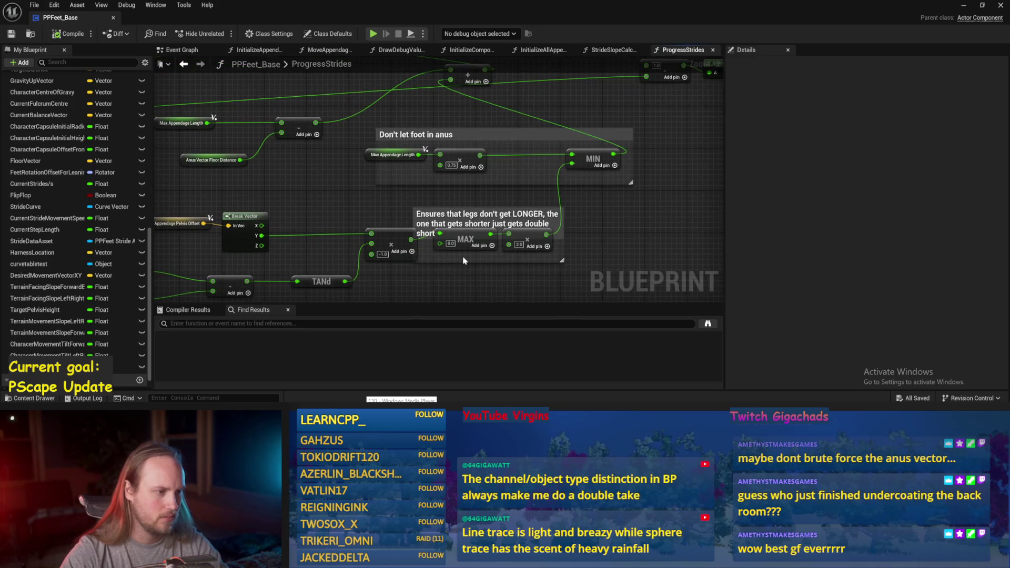
Step: Wire the multiply result into the Add node and save PPFeet_Base
left_click_drag(412, 256, 452, 97)
left_click(8, 33)
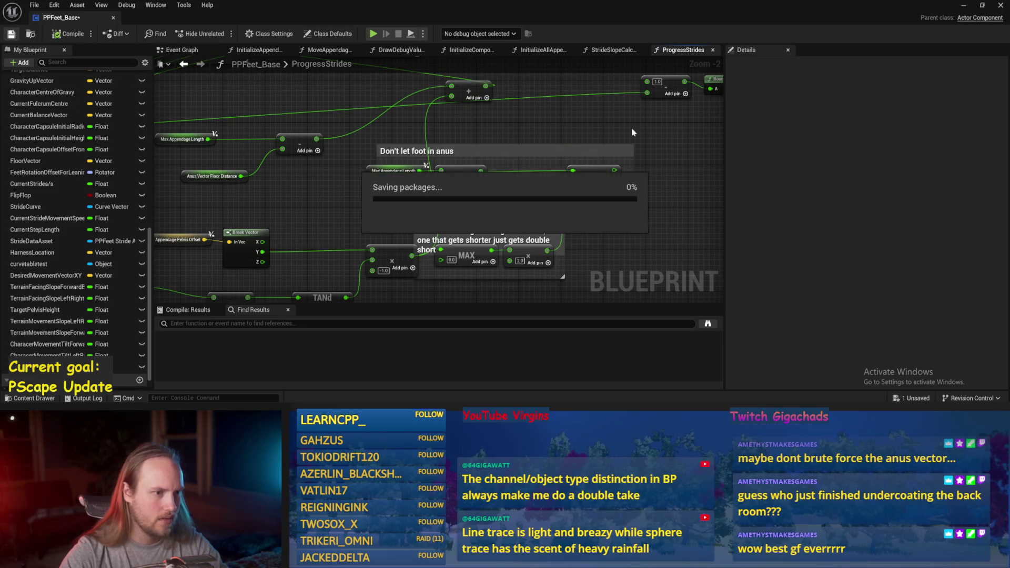
left_click(964, 5)
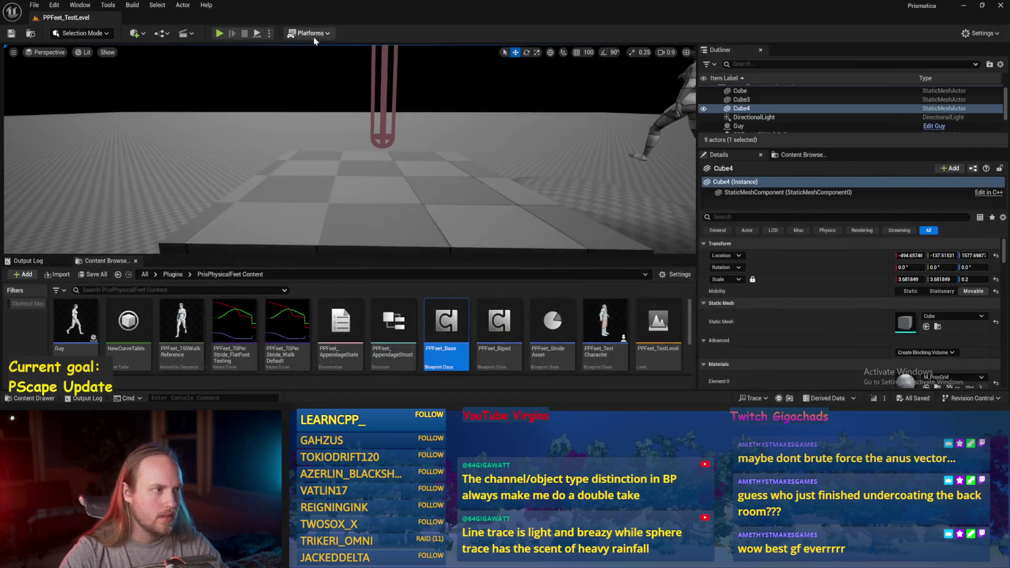
Step: Simulate with Cube4 tilted to about 62 degrees, stop, and reopen PPFeet_Base
left_click(258, 34)
key("e")
left_click_drag(349, 152, 368, 163)
scroll(349, 158, "up", 6)
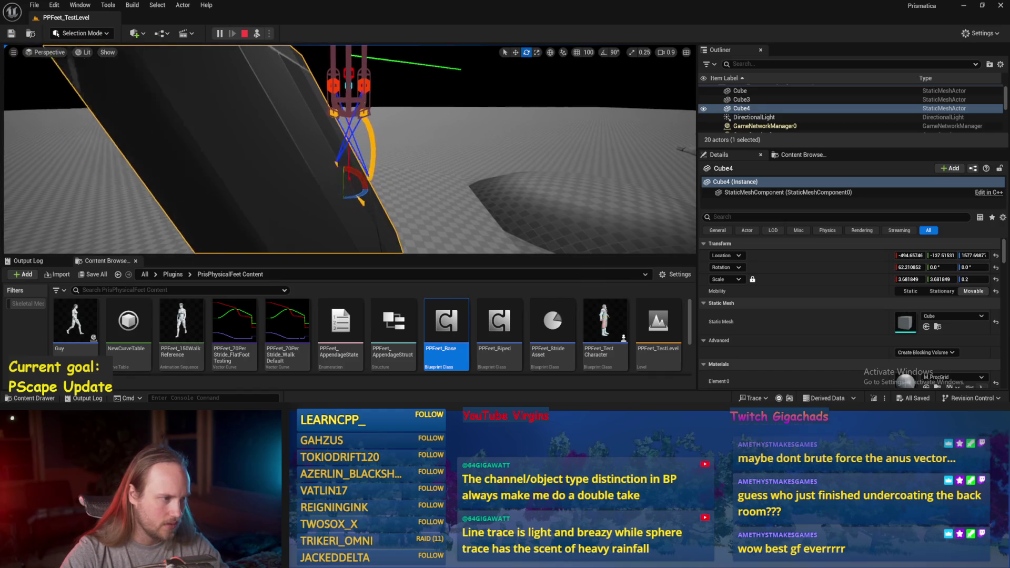
key("Escape")
double_click(442, 337)
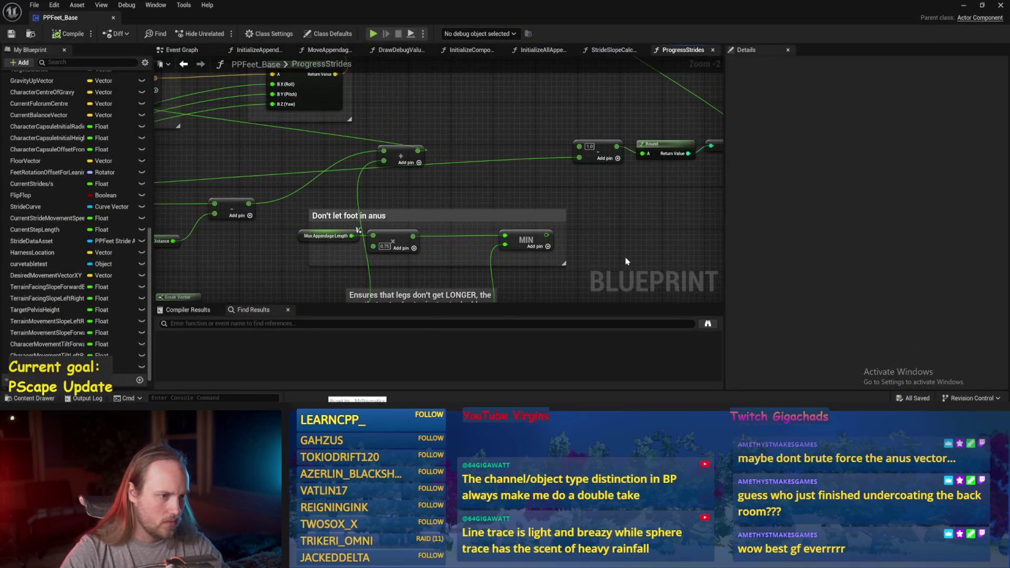
Step: Wire the MIN node's output back into the add node and save the blueprint
mouse_move(546, 235)
left_mouse_down()
mouse_move(387, 175)
mouse_move(383, 160)
left_mouse_up()
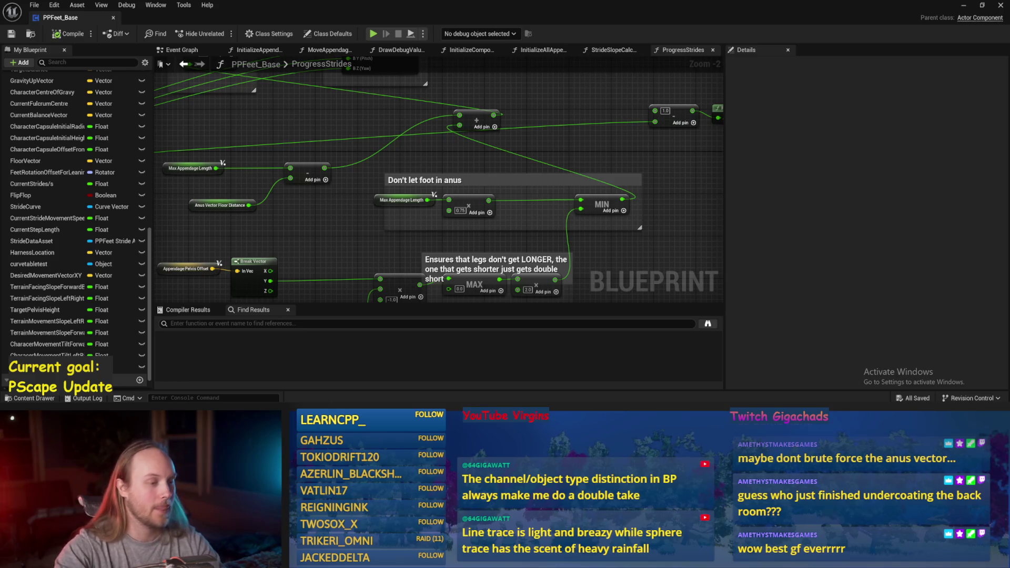
key("ctrl+s")
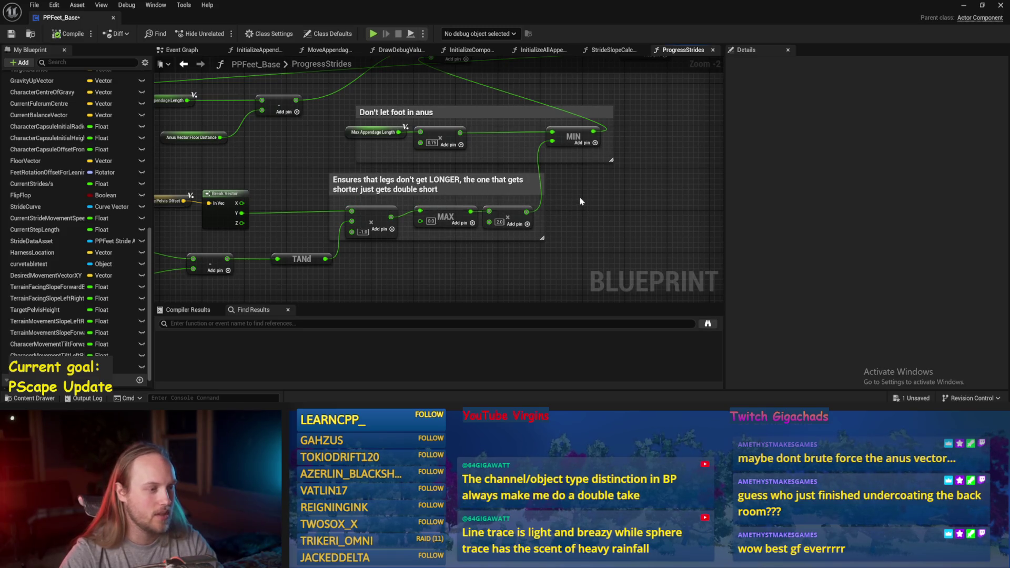
left_click_drag(581, 202, 625, 172)
mouse_move(301, 140)
left_mouse_down()
mouse_move(419, 179)
mouse_move(428, 170)
left_mouse_up()
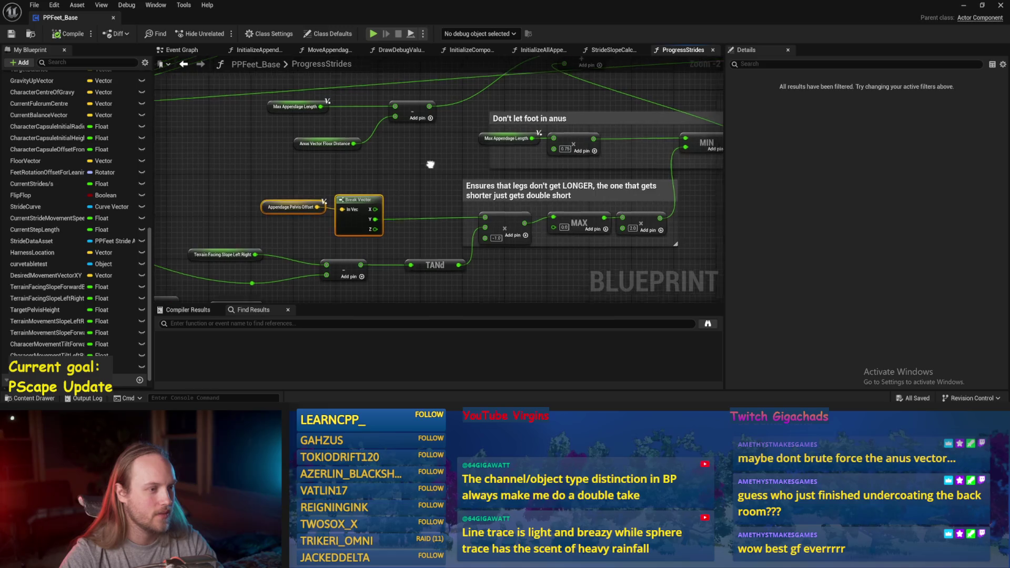
key("ctrl+s")
Step: Select the 0.75 multiply node, then clear the selection and zoom out
scroll(470, 202, "up", 2)
mouse_move(454, 201)
left_mouse_down()
mouse_move(352, 189)
mouse_move(390, 182)
left_mouse_up()
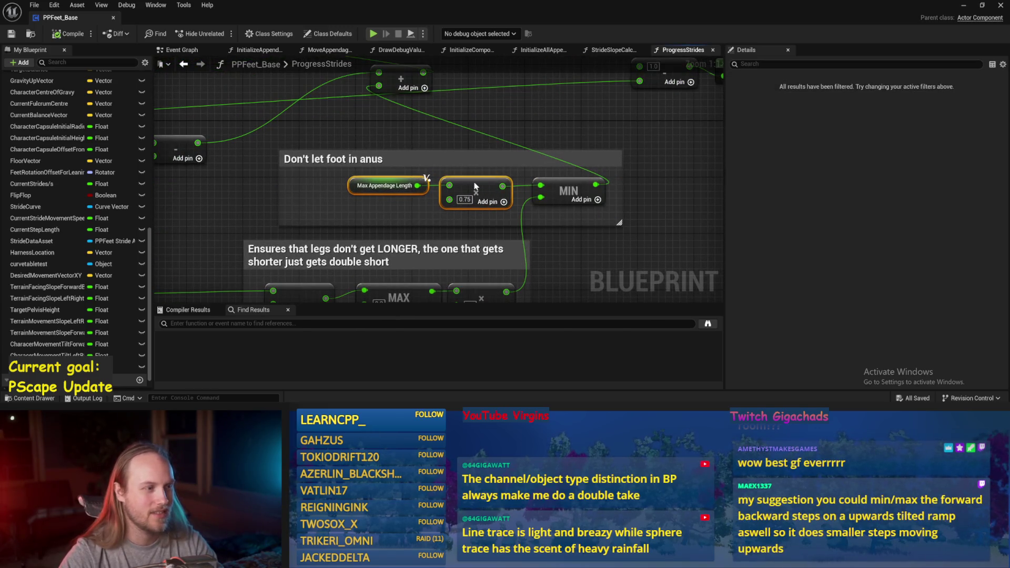
left_click(634, 268)
left_click(643, 197)
scroll(605, 193, "down", 2)
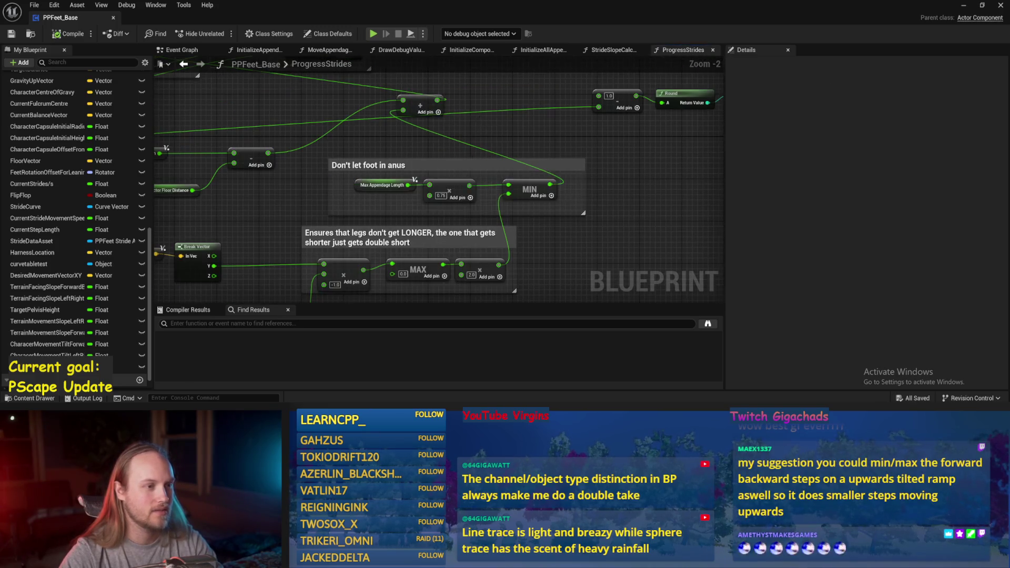
scroll(538, 190, "down", 2)
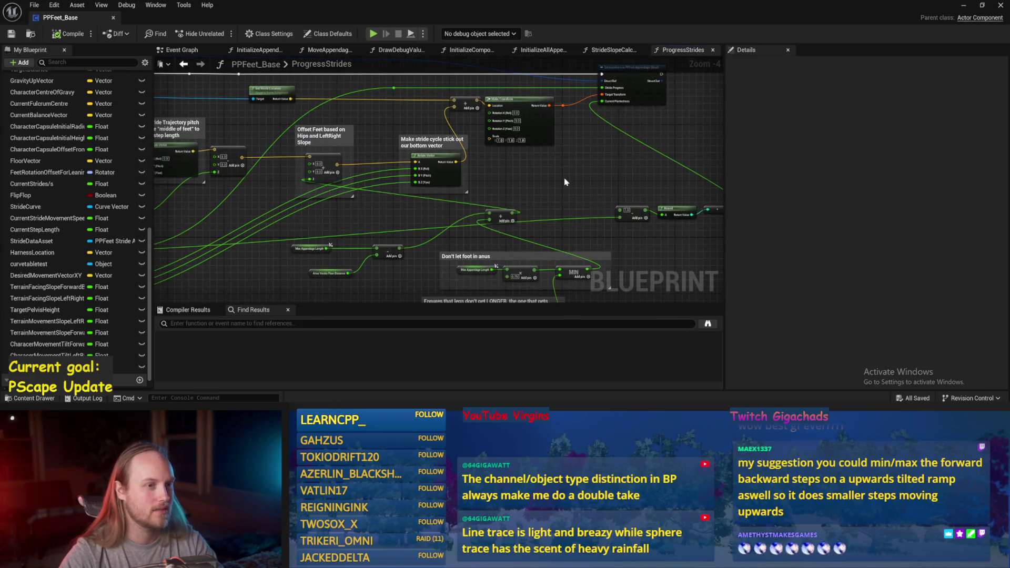
Step: Box-select the offset and stride nodes and move the Offset Feet group right
scroll(566, 182, "down", 1)
left_click_drag(635, 105, 383, 229)
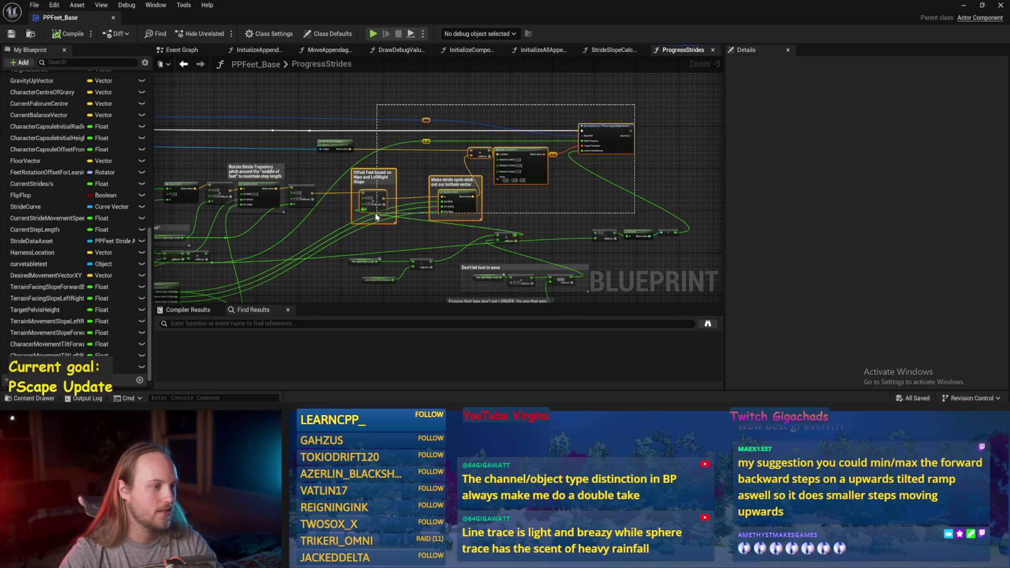
left_click_drag(372, 193, 480, 194)
Step: Pan across the graph's right side and inspect a node's pin options
mouse_move(672, 160)
left_mouse_down()
mouse_move(521, 141)
mouse_move(661, 134)
left_mouse_up()
left_click_drag(186, 150, 461, 168)
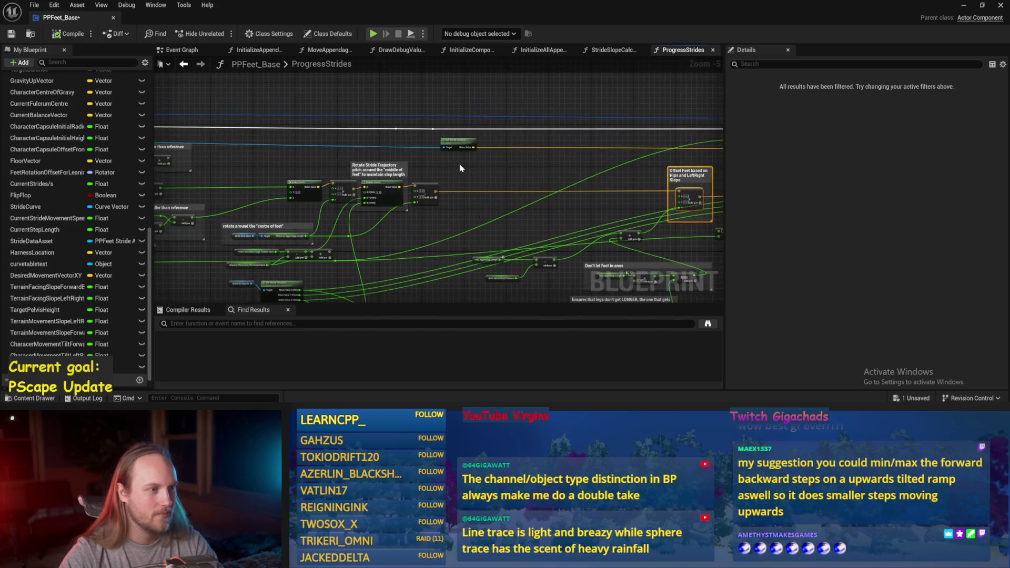
left_click_drag(439, 127, 394, 129)
left_click(672, 117)
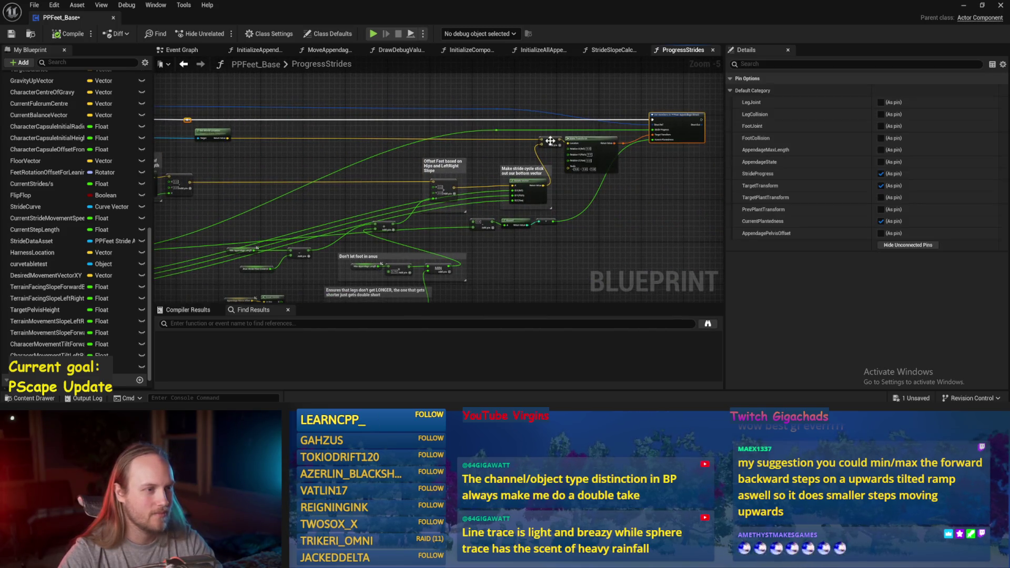
left_click_drag(549, 141, 499, 131)
left_click(568, 130)
scroll(567, 130, "up", 3)
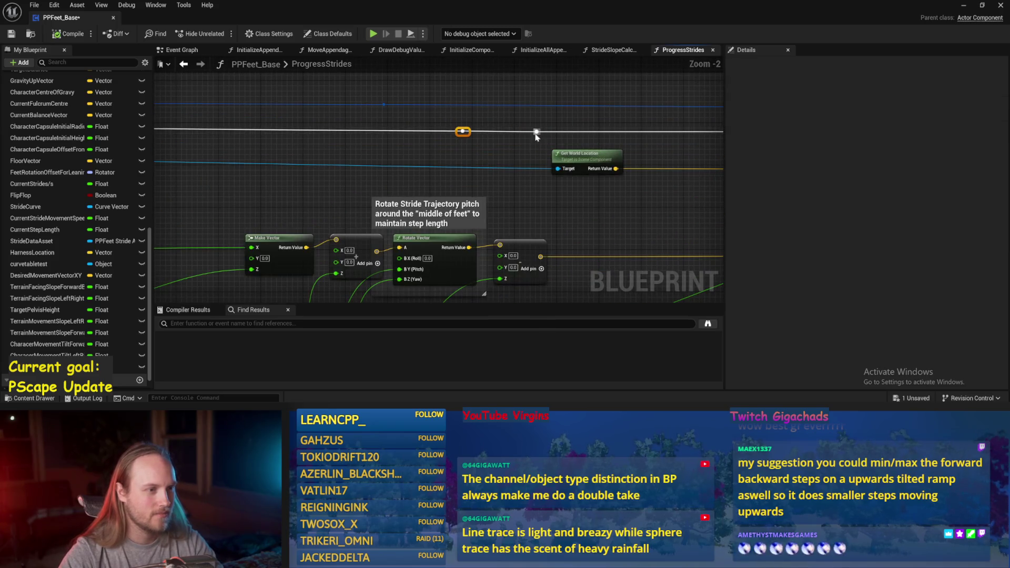
scroll(440, 153, "down", 4)
scroll(388, 158, "up", 2)
Step: Inspect the AppendageLengthFactor variable and the top-right node's pins near Rotate Stride Trajectory
left_click_drag(271, 140, 537, 159)
left_click(359, 161)
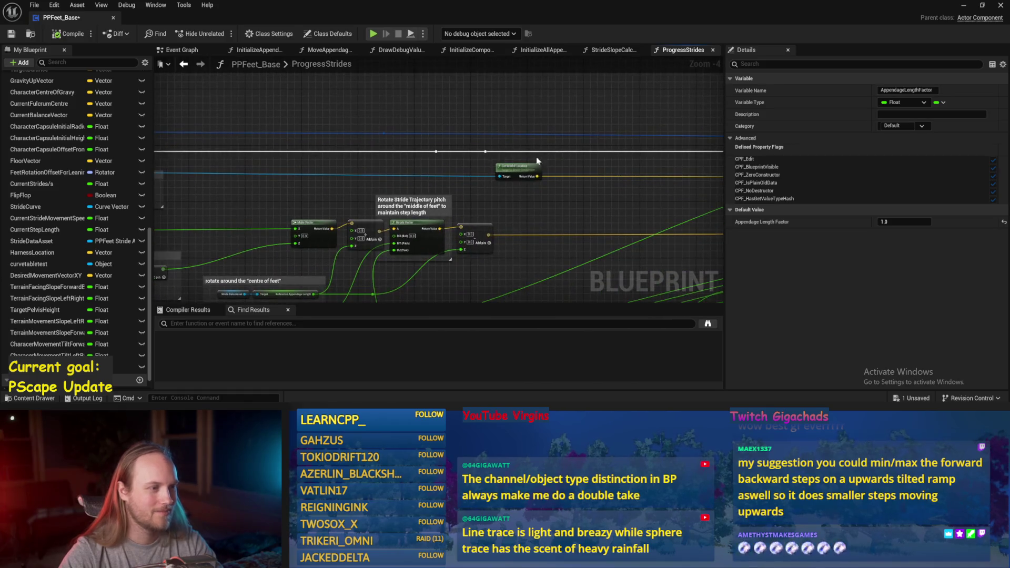
left_click_drag(449, 151, 328, 167)
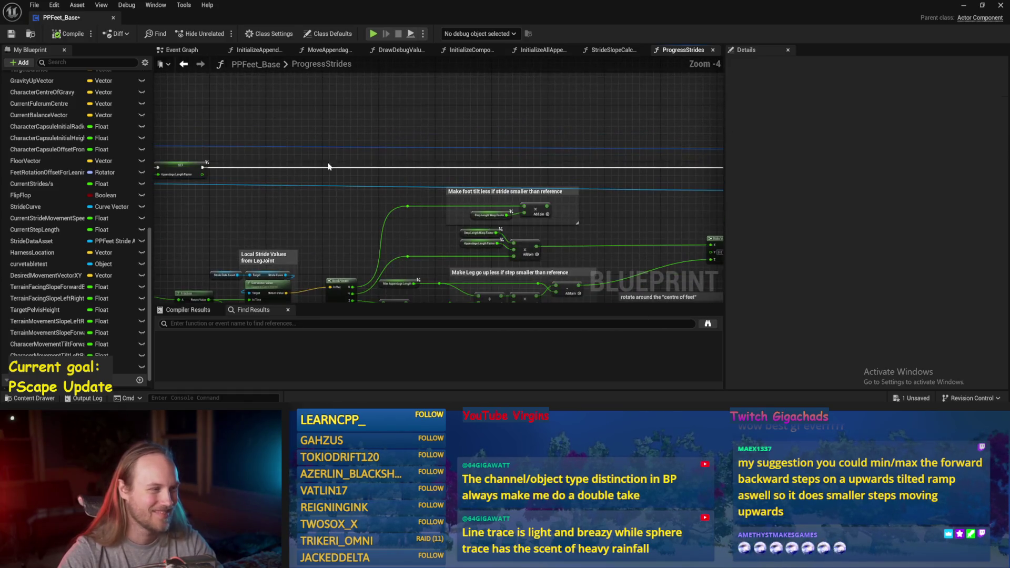
mouse_move(490, 141)
left_mouse_down()
mouse_move(523, 152)
mouse_move(514, 163)
mouse_move(424, 157)
left_mouse_up()
scroll(424, 157, "down", 1)
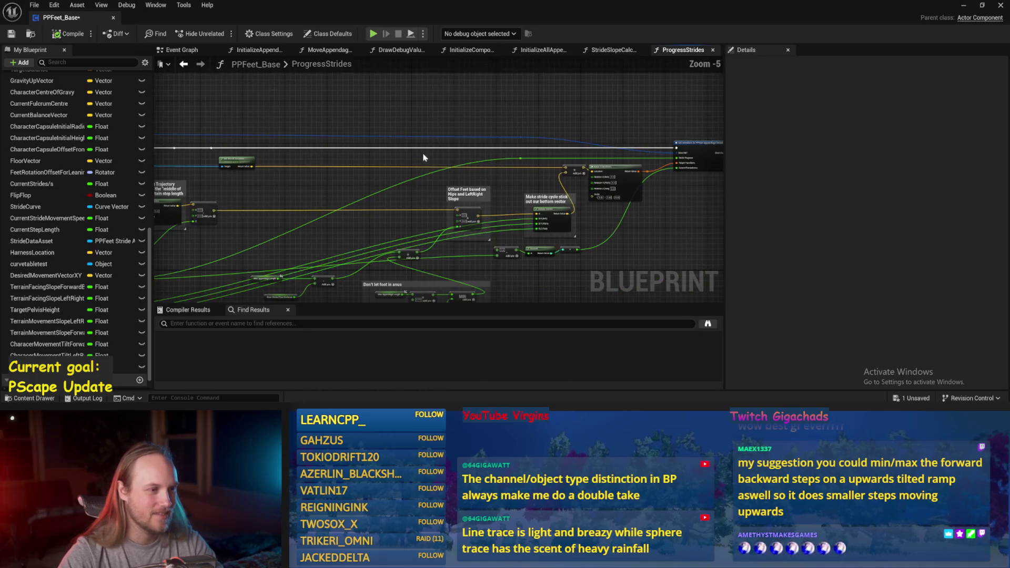
left_click(694, 152)
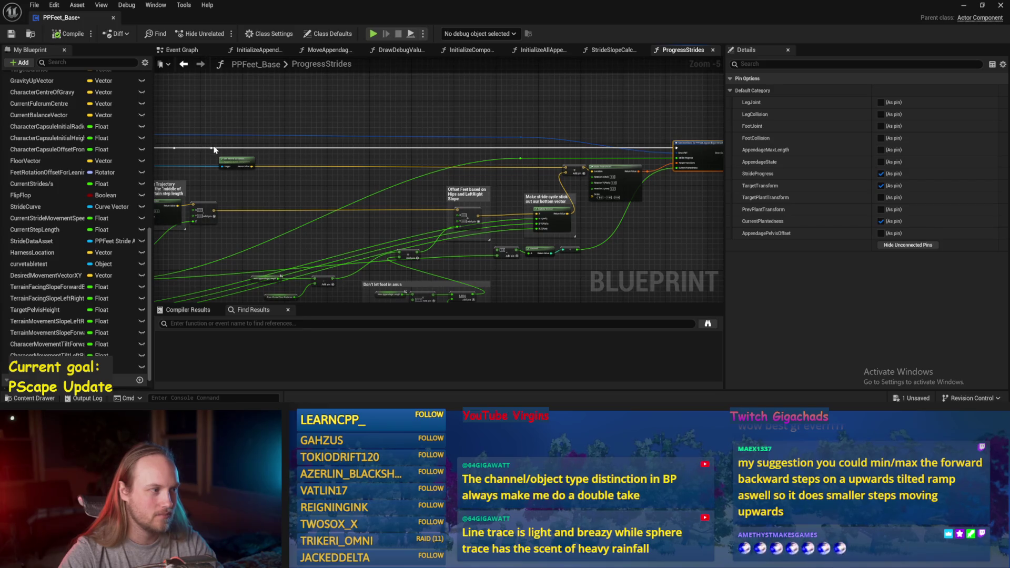
left_click(364, 125)
Step: Pan the ProgressStrides graph over to another group of comments
left_click_drag(364, 124, 271, 106)
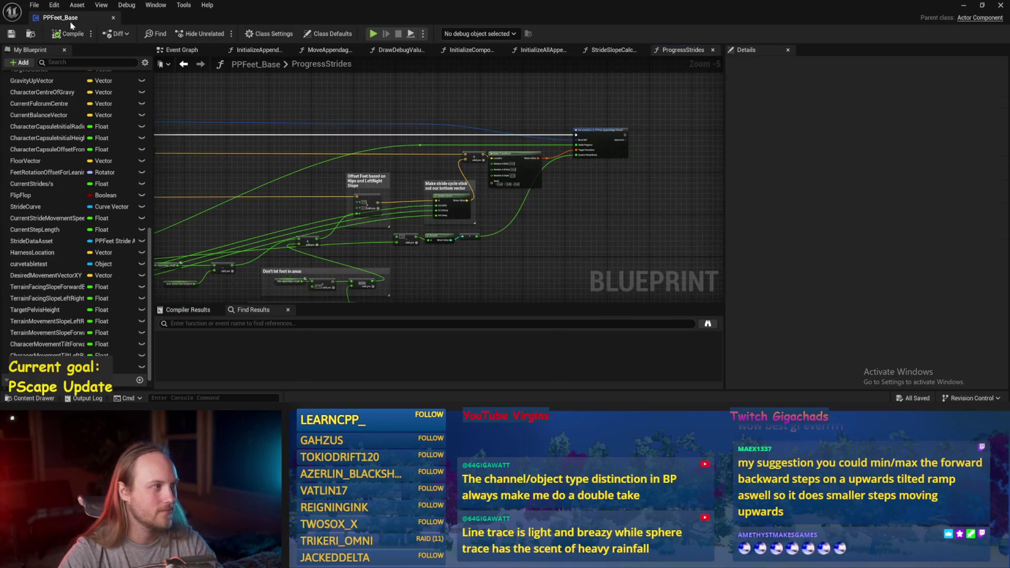
scroll(620, 198, "up", 2)
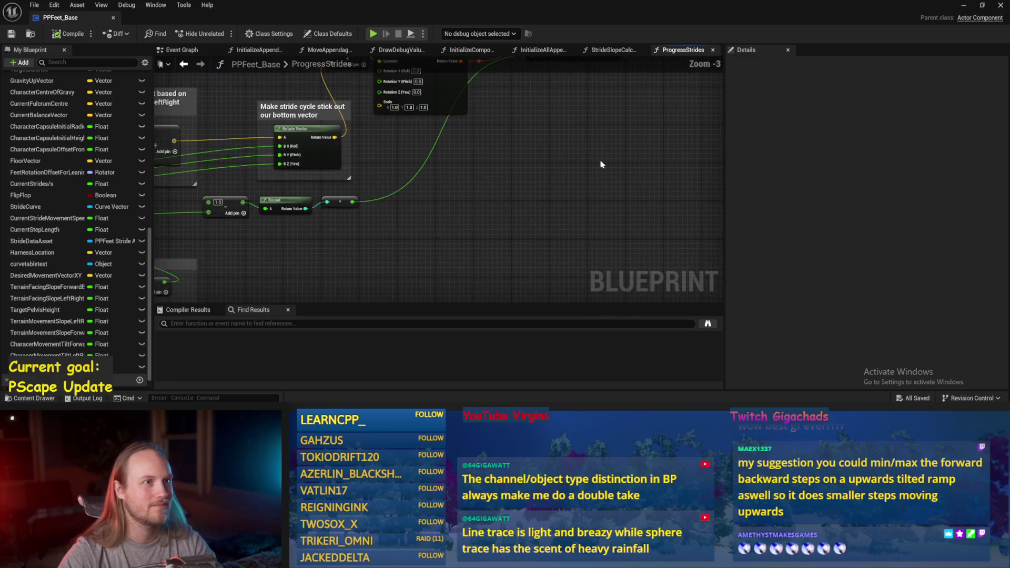
scroll(532, 133, "down", 2)
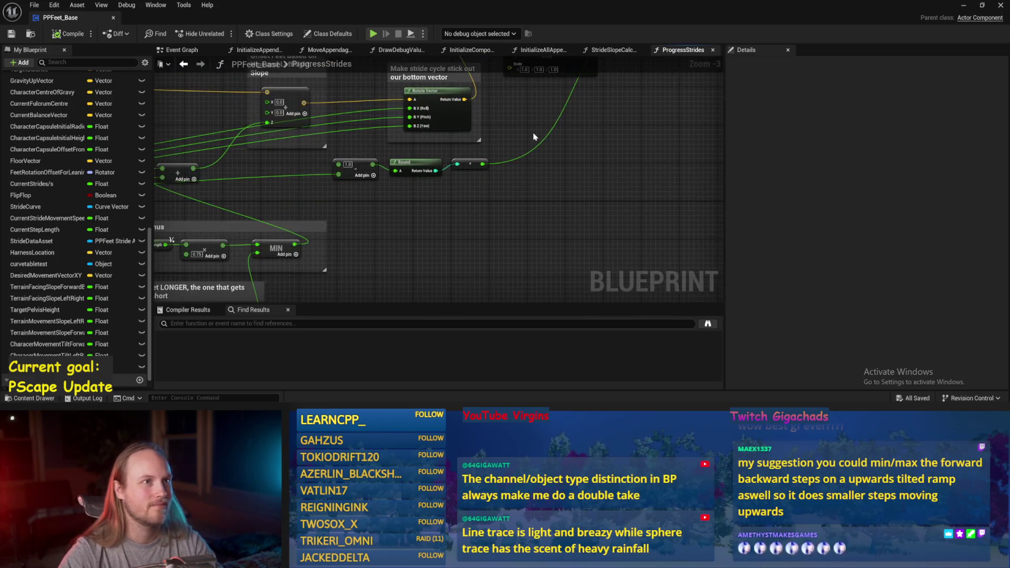
scroll(547, 146, "up", 2)
scroll(589, 131, "down", 1)
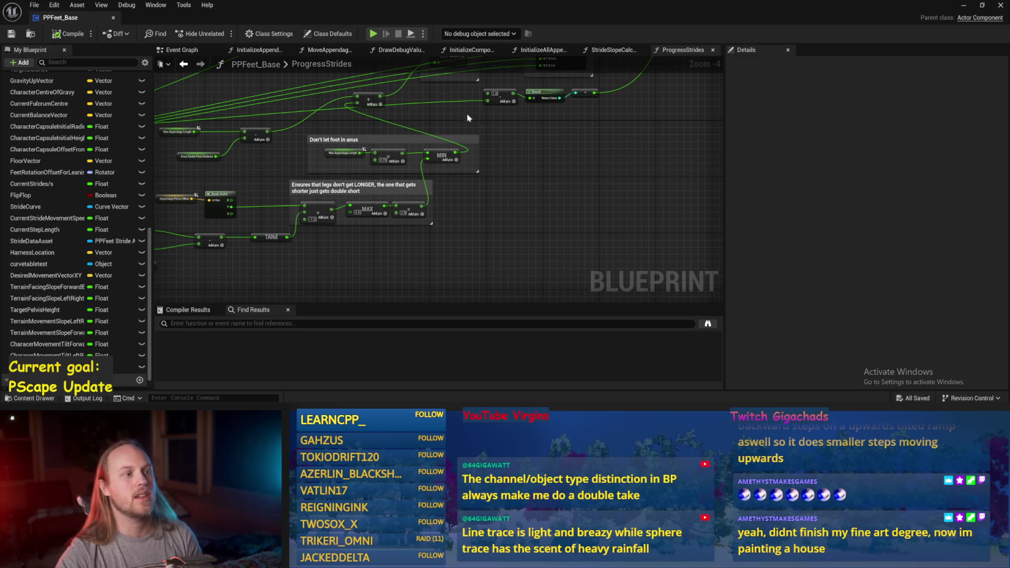
mouse_move(297, 131)
left_mouse_down()
mouse_move(423, 189)
mouse_move(477, 192)
mouse_move(563, 149)
mouse_move(604, 165)
mouse_move(526, 157)
mouse_move(504, 184)
left_mouse_up()
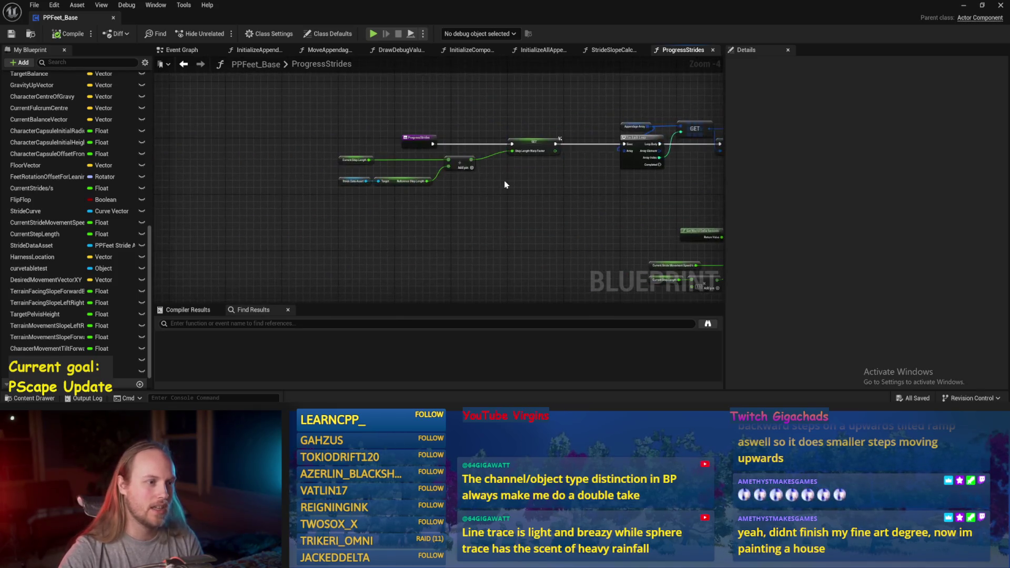
Step: Set Current Step Length's default to 200.0, then return to the level and simulate
scroll(504, 182, "up", 3)
left_click(240, 145)
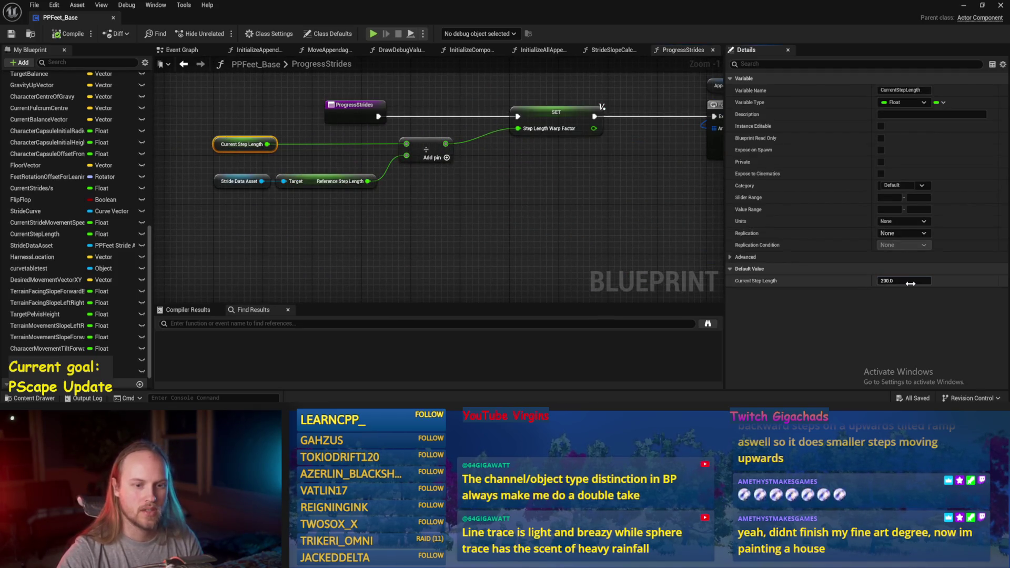
left_click(509, 238)
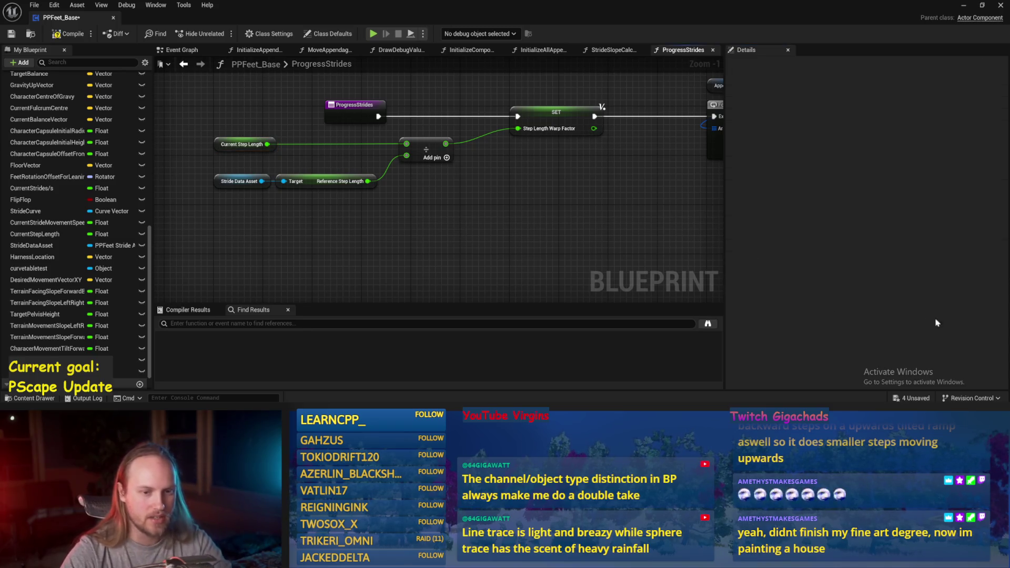
left_click_drag(490, 225, 441, 216)
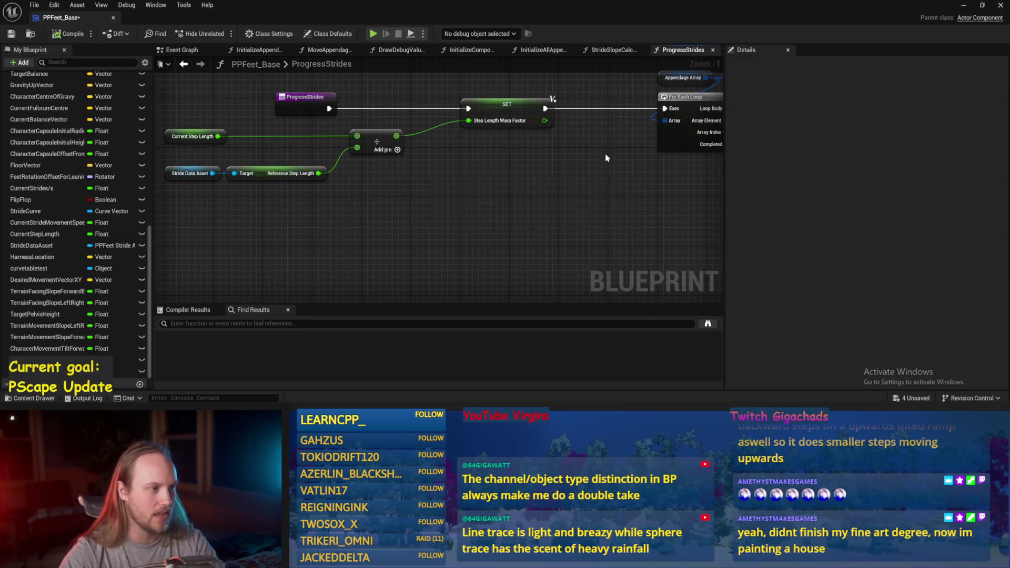
left_click(964, 5)
left_click(257, 34)
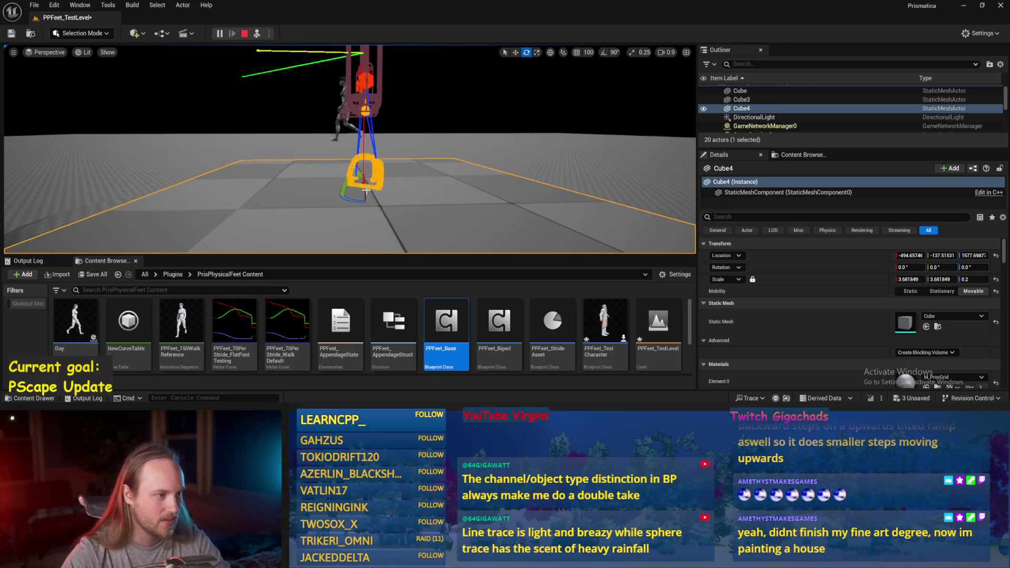
Step: Tilt Cube4 to about -23.6° on Y into a ramp, then stop the simulation
mouse_move(347, 181)
left_mouse_down()
mouse_move(341, 197)
mouse_move(512, 178)
left_mouse_up()
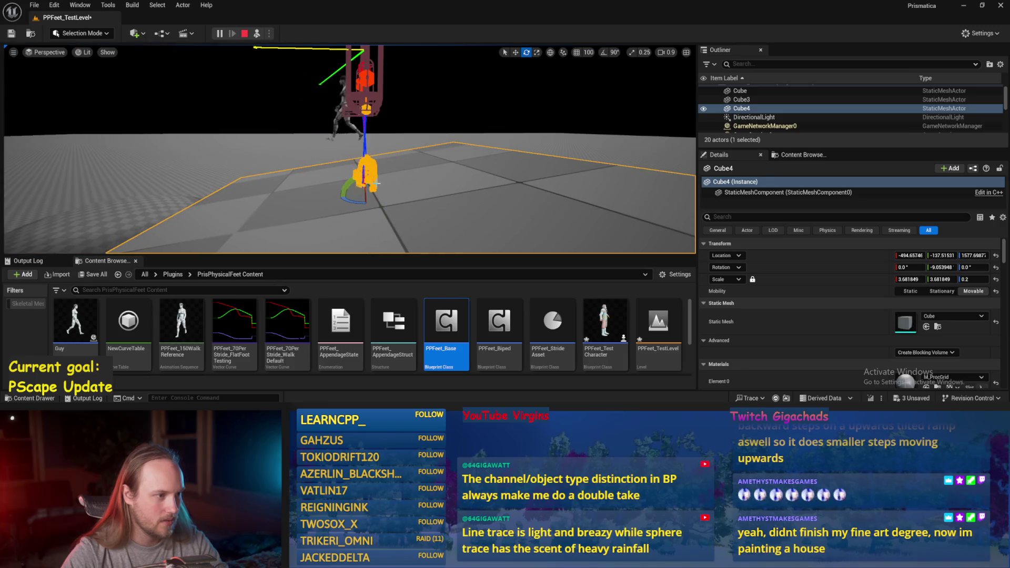
left_click_drag(347, 181, 400, 181)
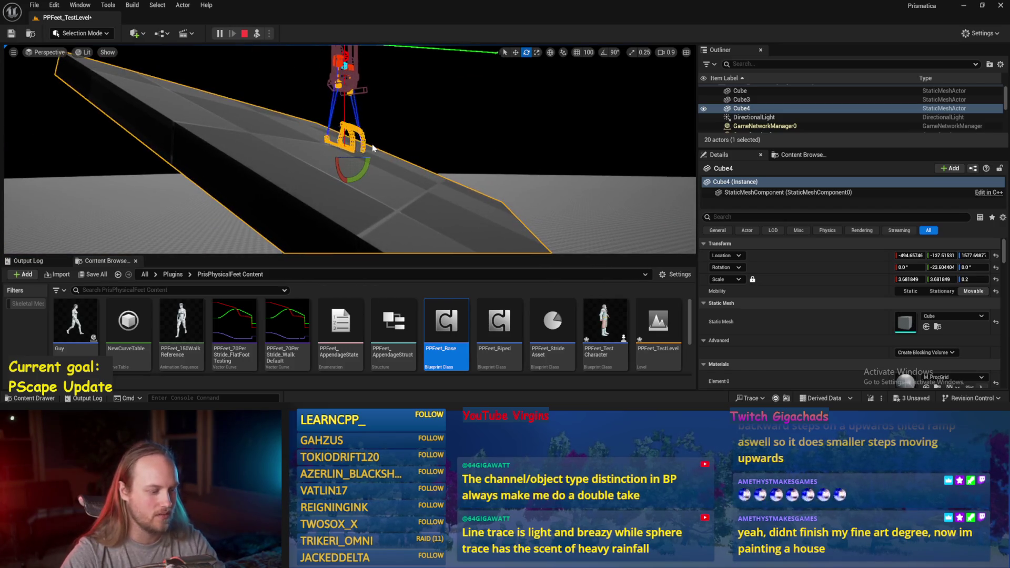
key("Escape")
Step: Open PPCMS_TestLevel from the PrismaticaPhysicalCharacterMovementSystem content folder, saving pending changes
left_click(173, 274)
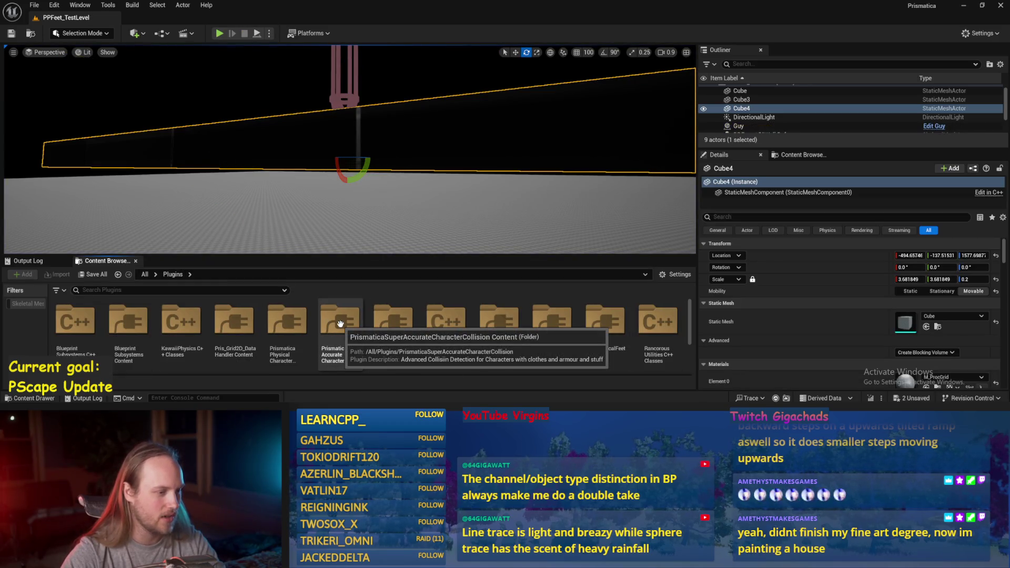
double_click(287, 321)
scroll(145, 319, "down", 3)
double_click(493, 329)
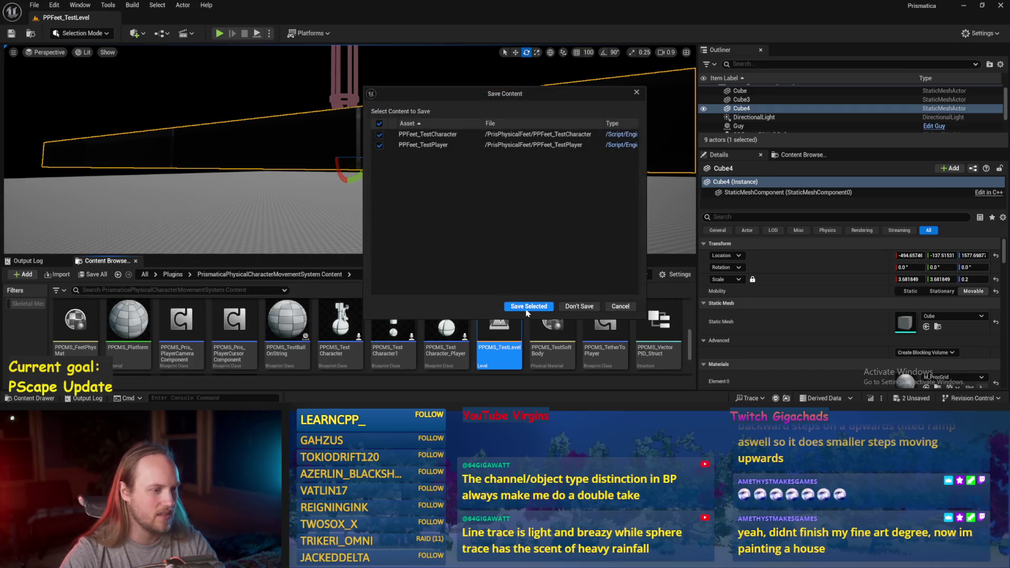
left_click(527, 308)
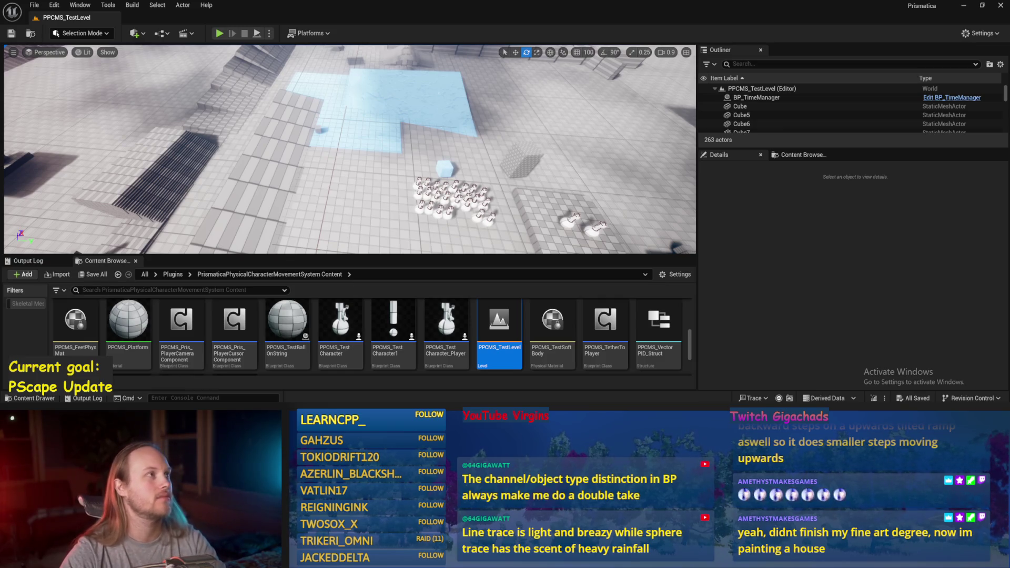
Step: Move the camera toward the pawn group and start playing the level
scroll(350, 149, "up", 2)
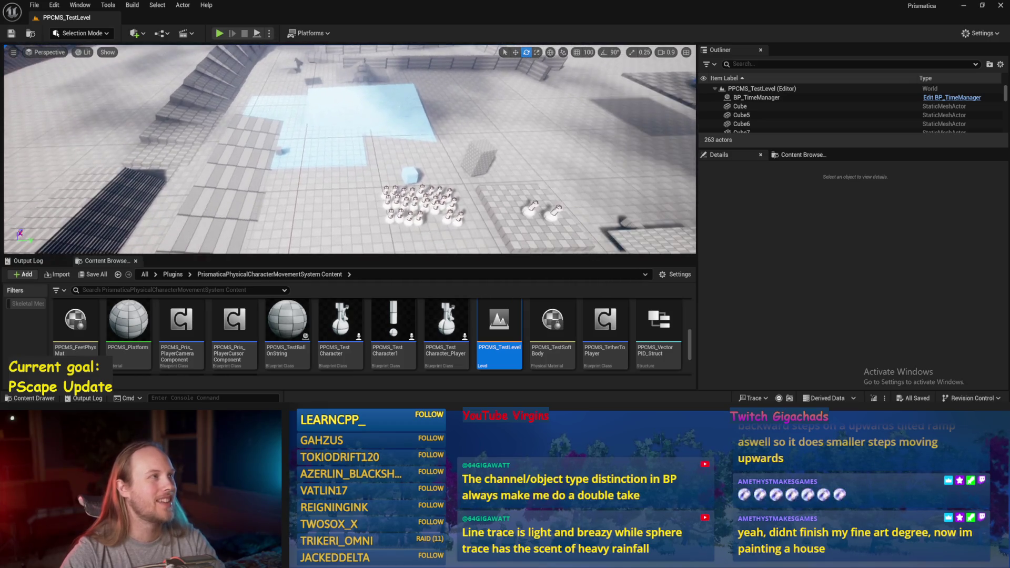
key("w")
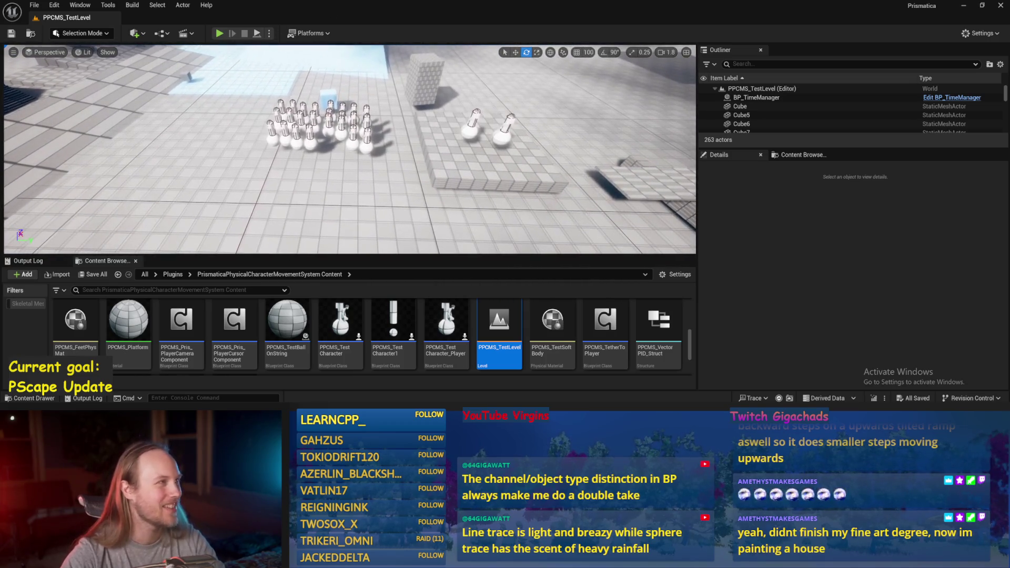
key("d")
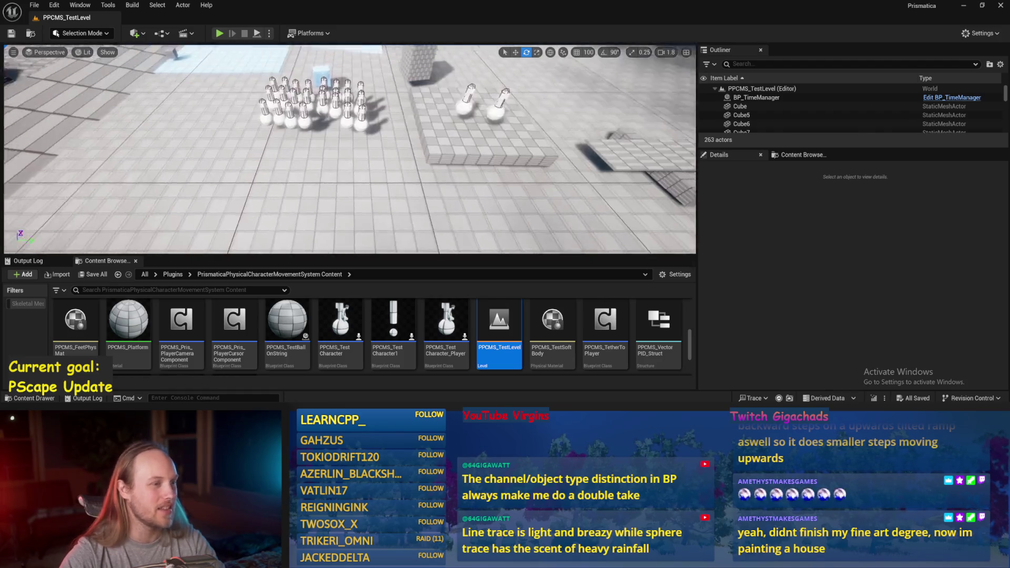
left_click(220, 33)
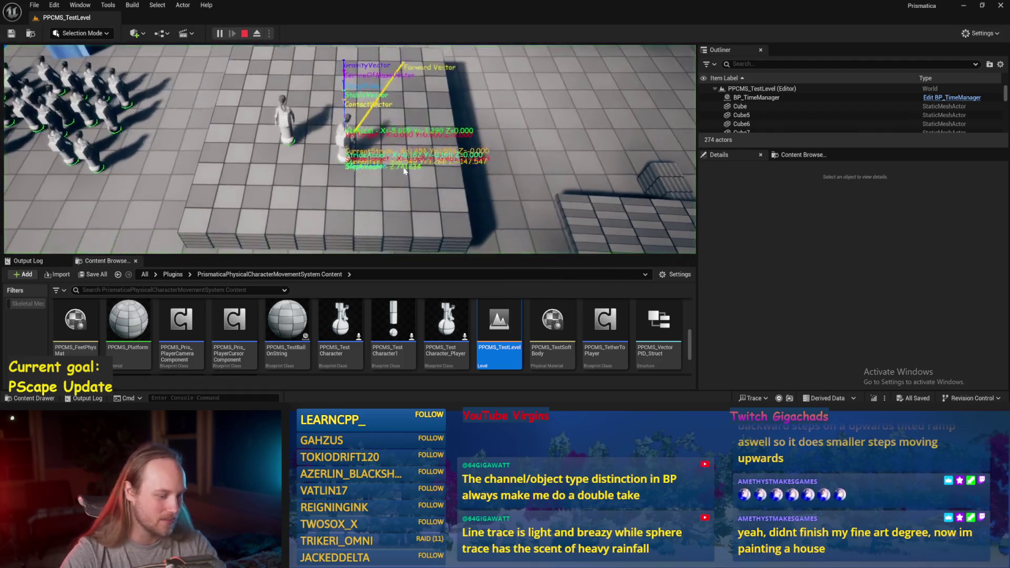
Step: Make the game view full-screen and walk the character across the level
key("F11")
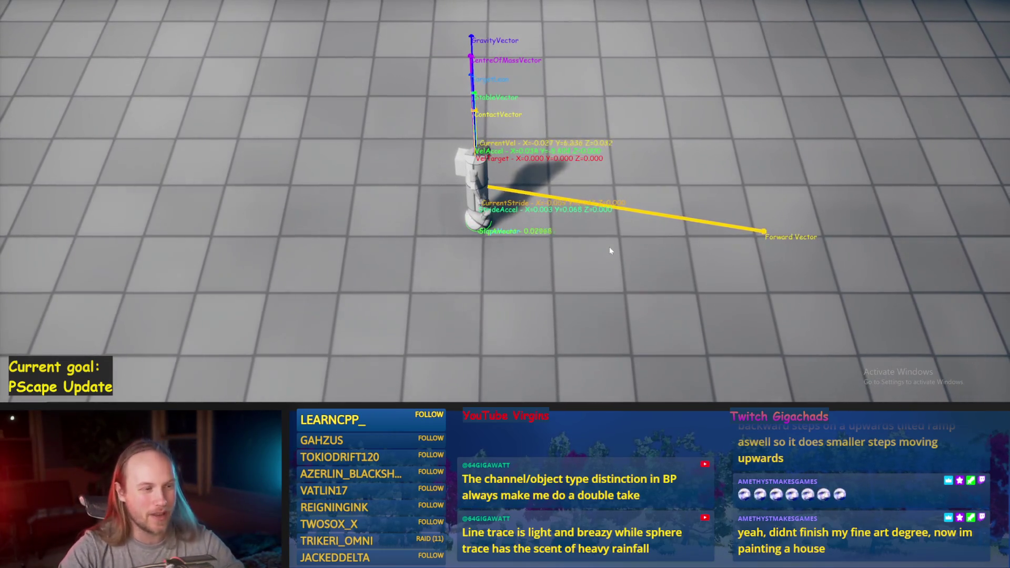
key("w")
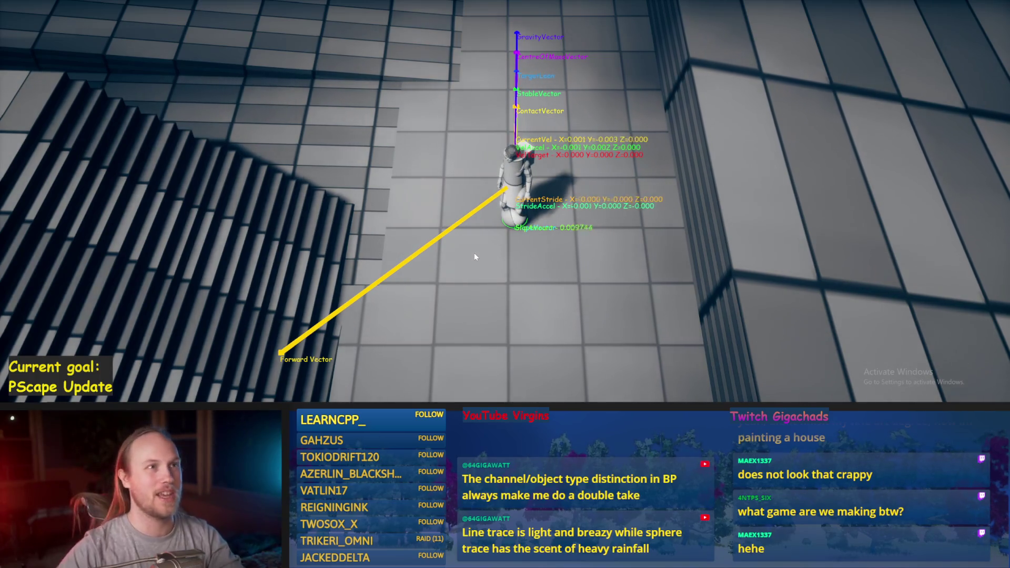
Step: Walk the character back and forth across the floor, toward the stairs and back
key("s")
key("a")
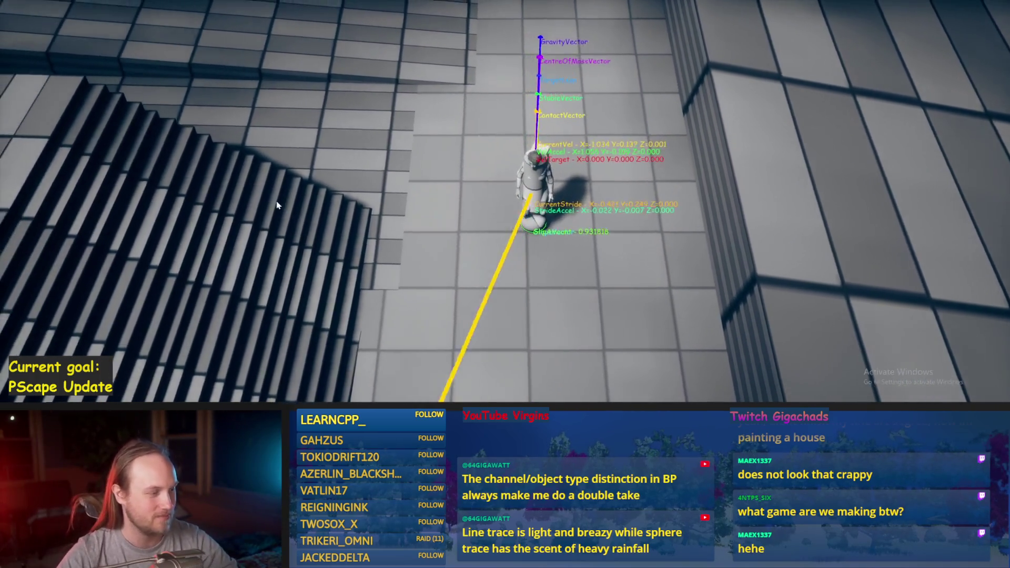
key("w")
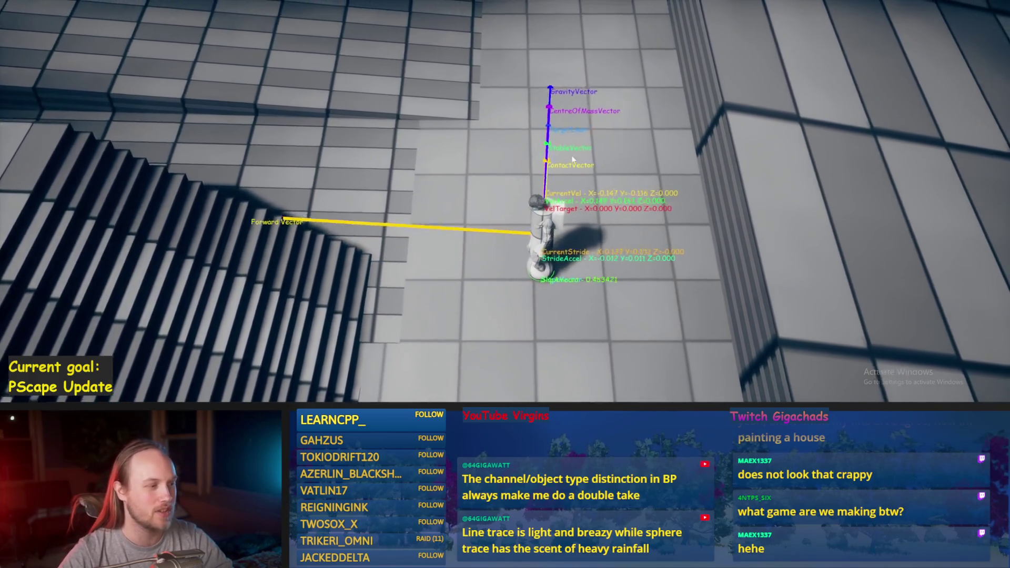
key("a")
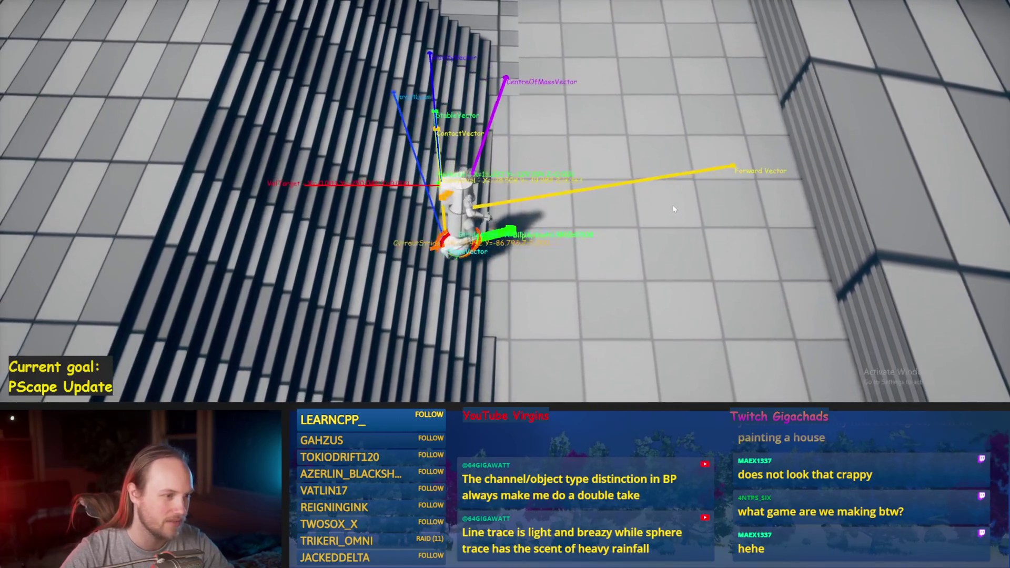
key("d")
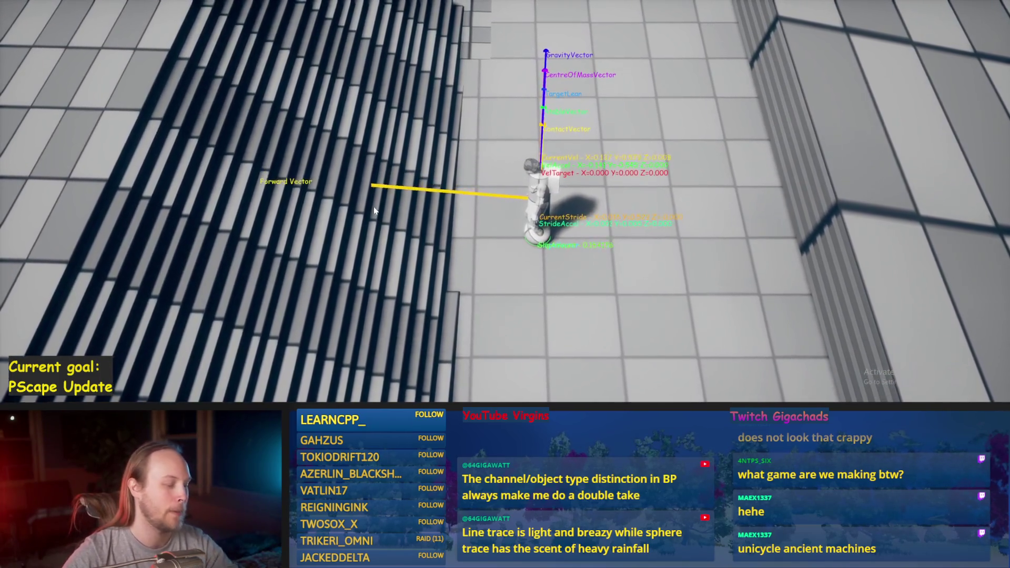
key("w")
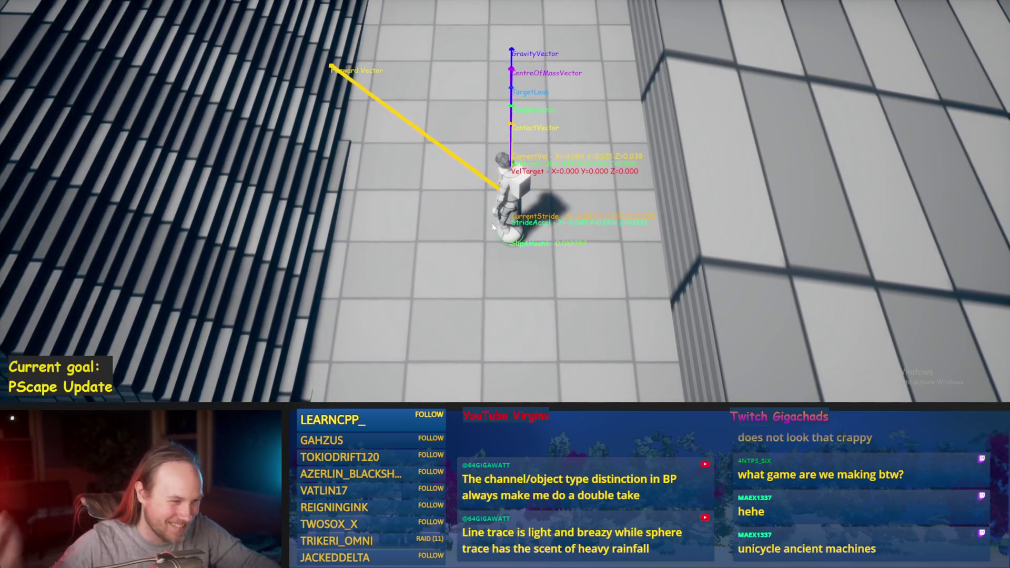
key("a")
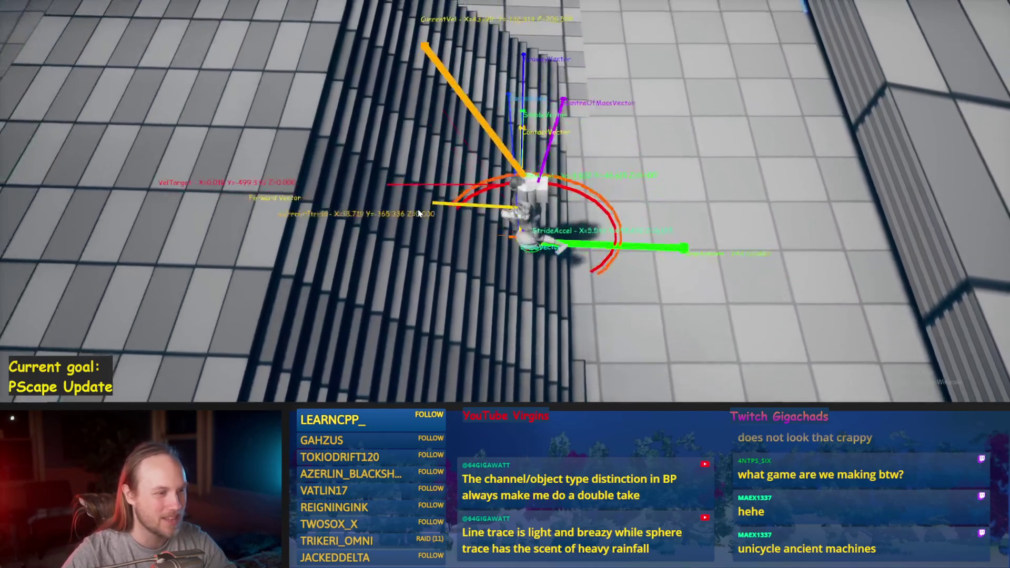
key("d")
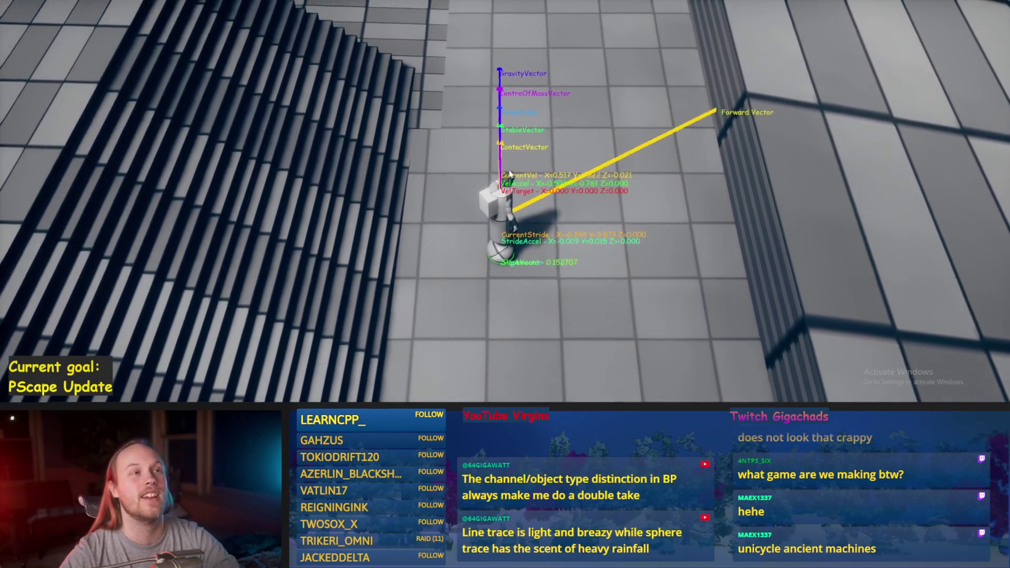
key("s")
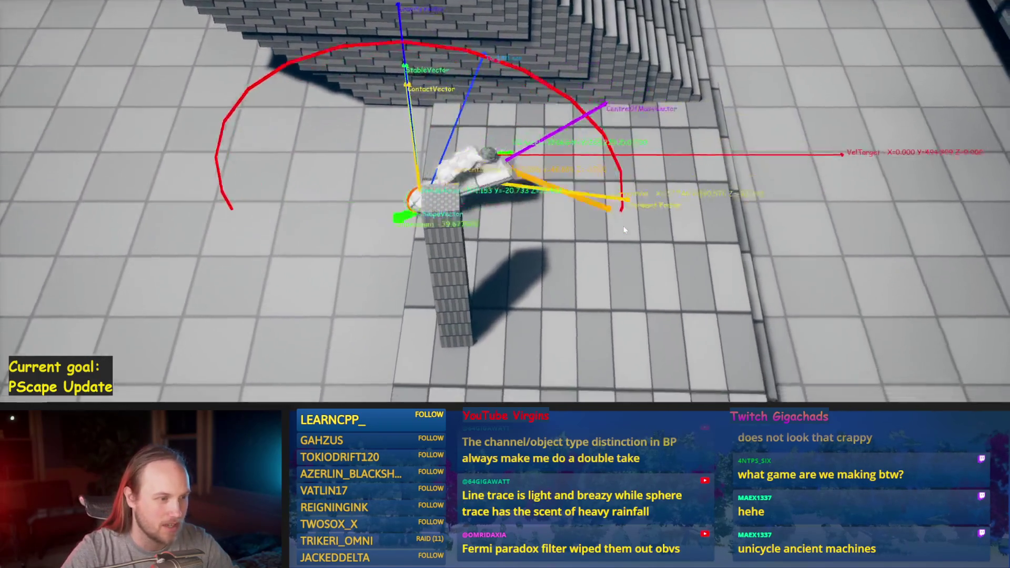
Step: Stop the play test and fly the view past the stairs back to the crowd of pins
key("Escape")
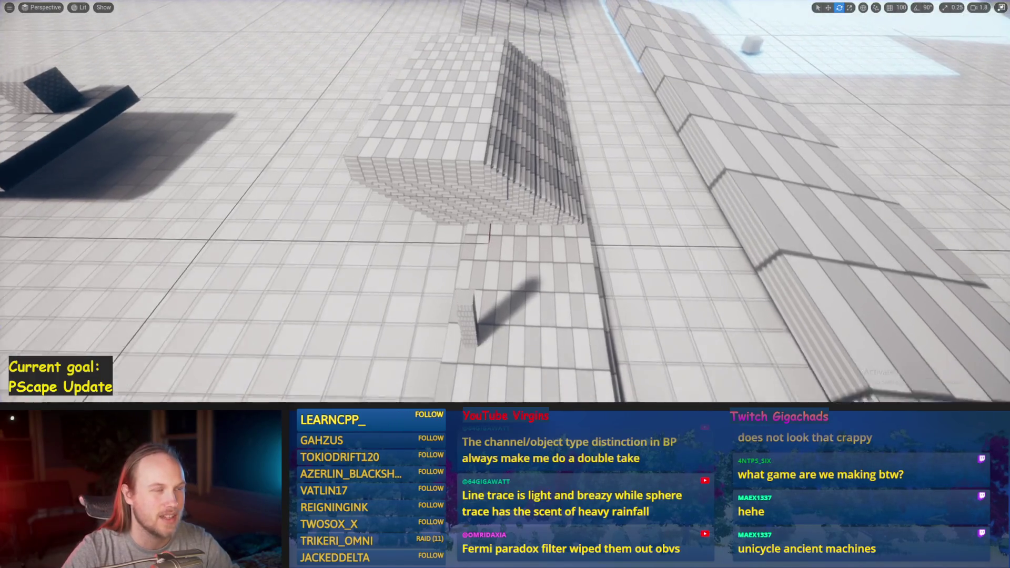
mouse_move(505, 210)
left_mouse_down()
mouse_move(479, 184)
mouse_move(552, 200)
left_mouse_up()
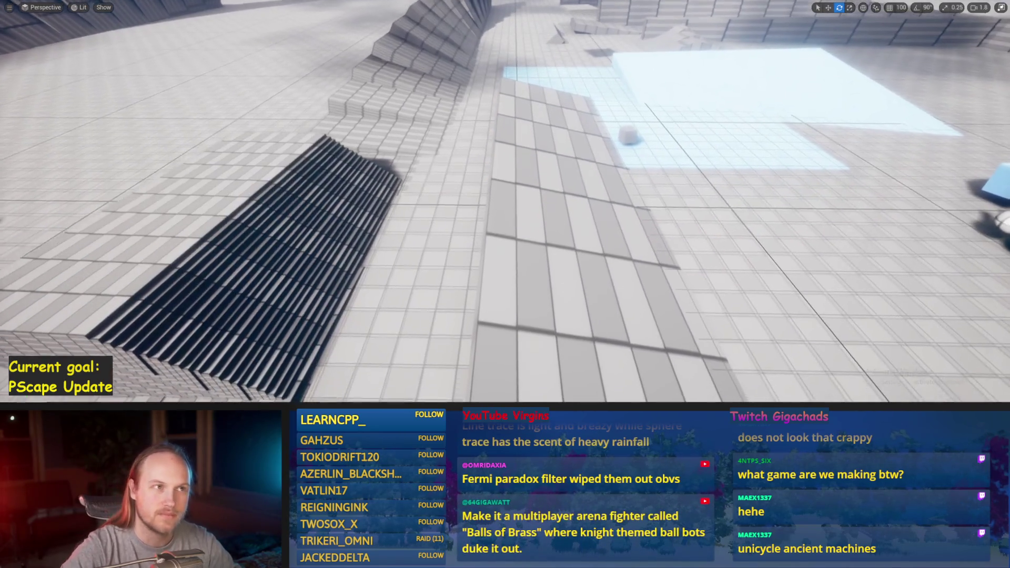
mouse_move(460, 164)
left_mouse_down()
mouse_move(502, 164)
mouse_move(502, 148)
mouse_move(557, 132)
mouse_move(515, 169)
mouse_move(474, 166)
left_mouse_up()
Step: Save PPCMS_TestLevel, then play-test walking the character among the pin crowd
key("ctrl+s")
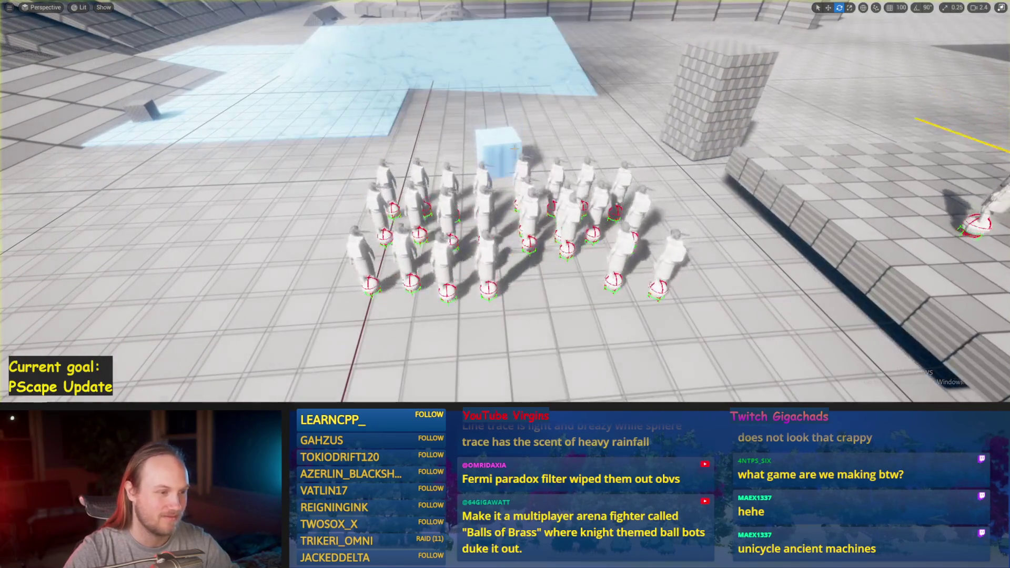
left_click_drag(594, 172, 637, 189)
key("Escape")
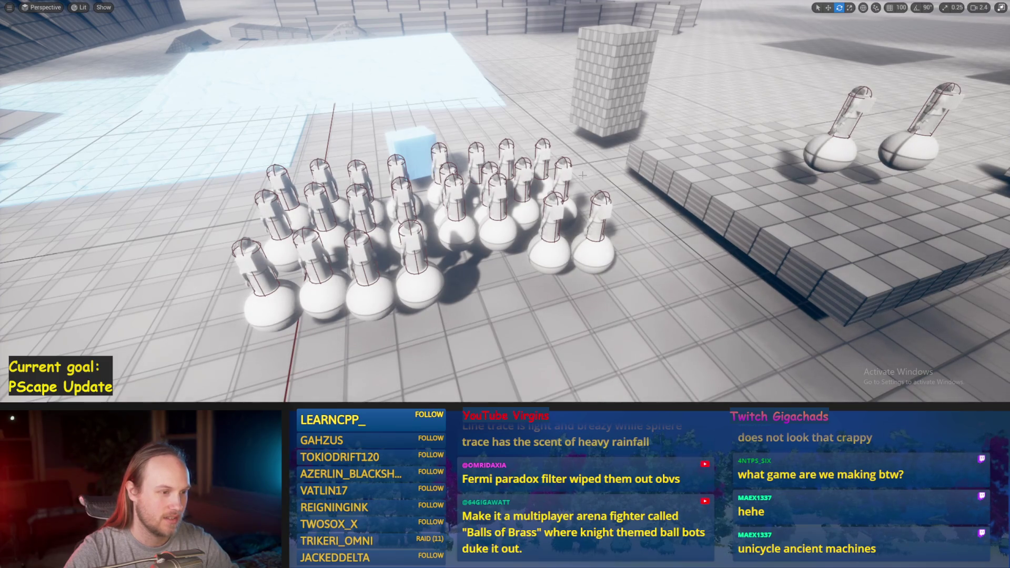
key("alt+p")
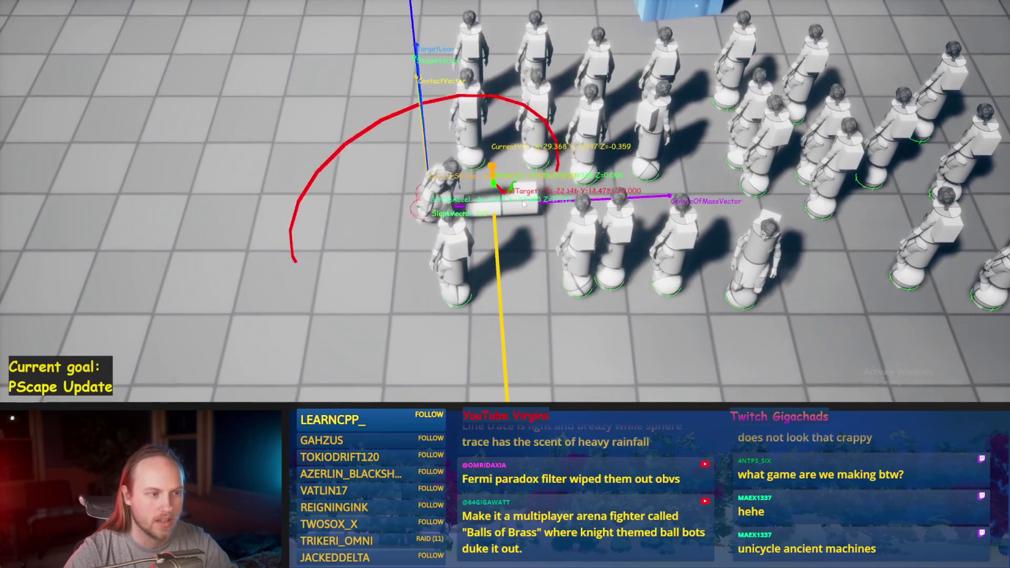
key("Escape")
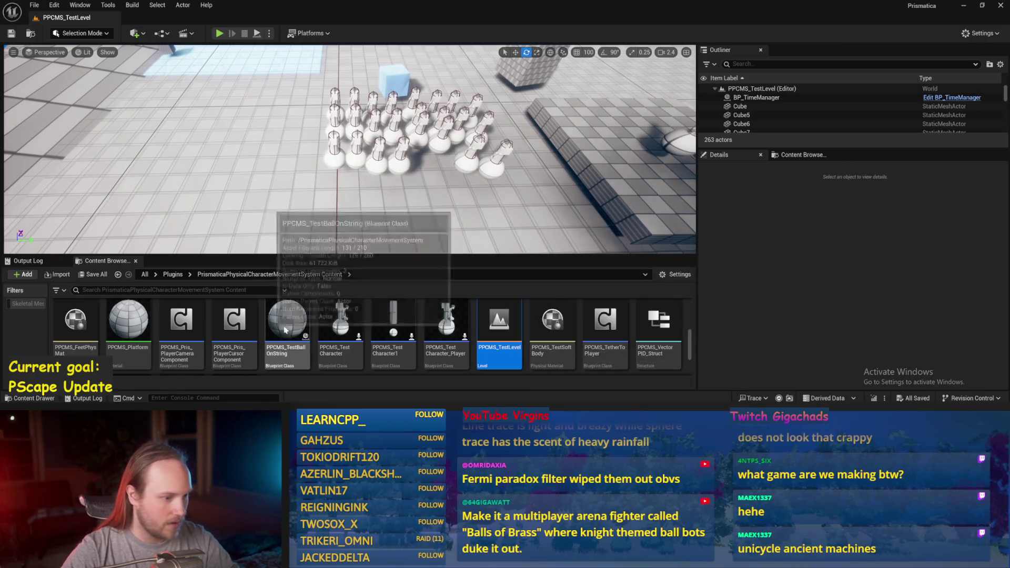
Step: Go back to the PrisPhysicalFeet Content folder and open the PPFeet_Base Blueprint
left_click(118, 274)
left_click(118, 274)
double_click(450, 322)
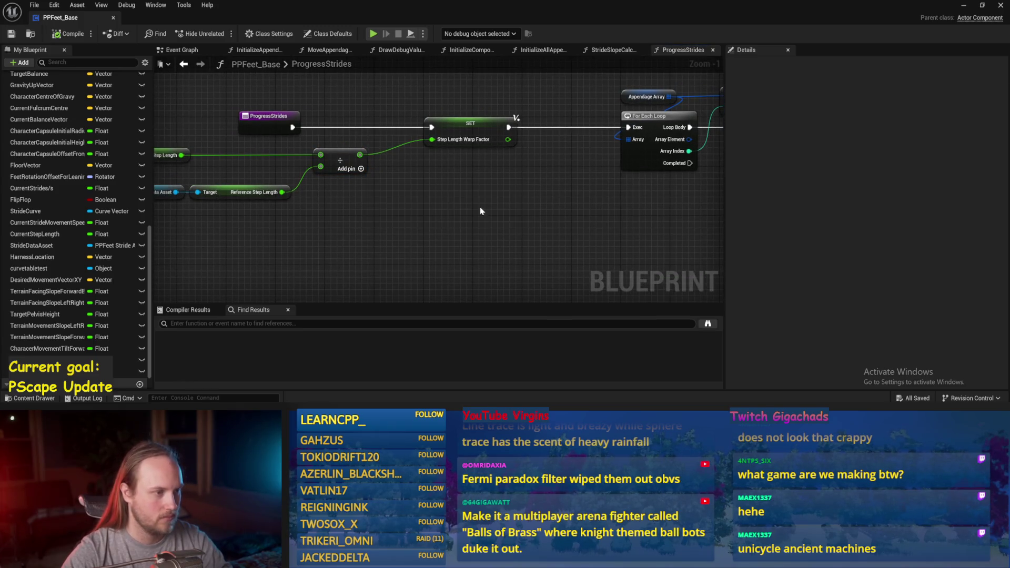
left_click(962, 10)
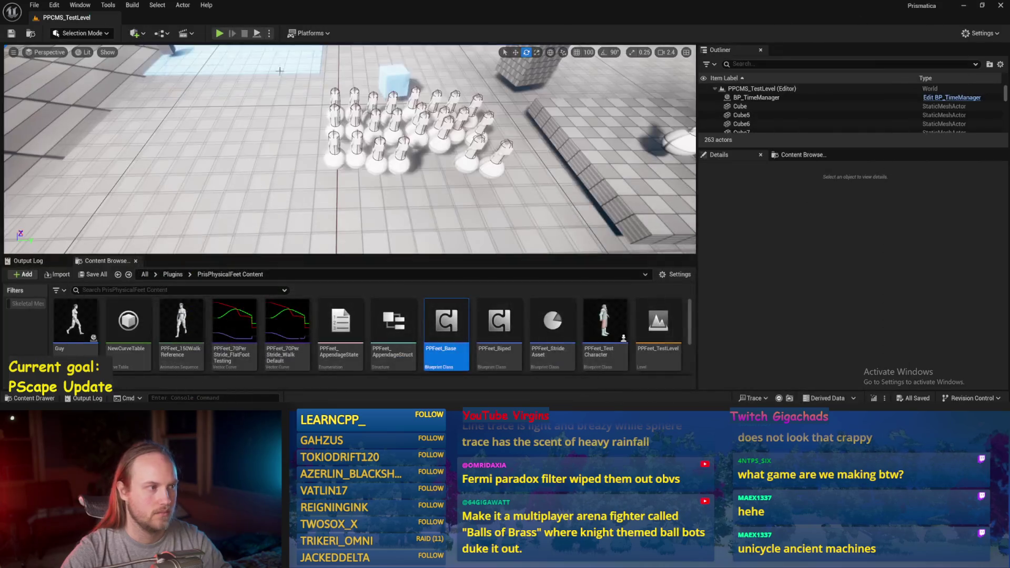
double_click(446, 323)
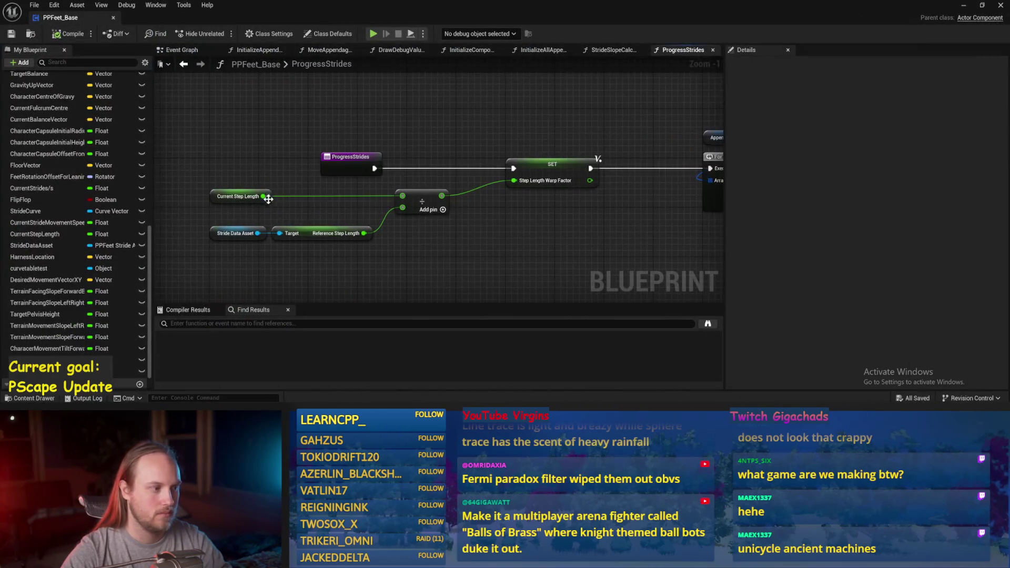
Step: Set Current Step Length's default value to 400, then compile and save PPFeet_Base
left_click(238, 197)
left_click(904, 281)
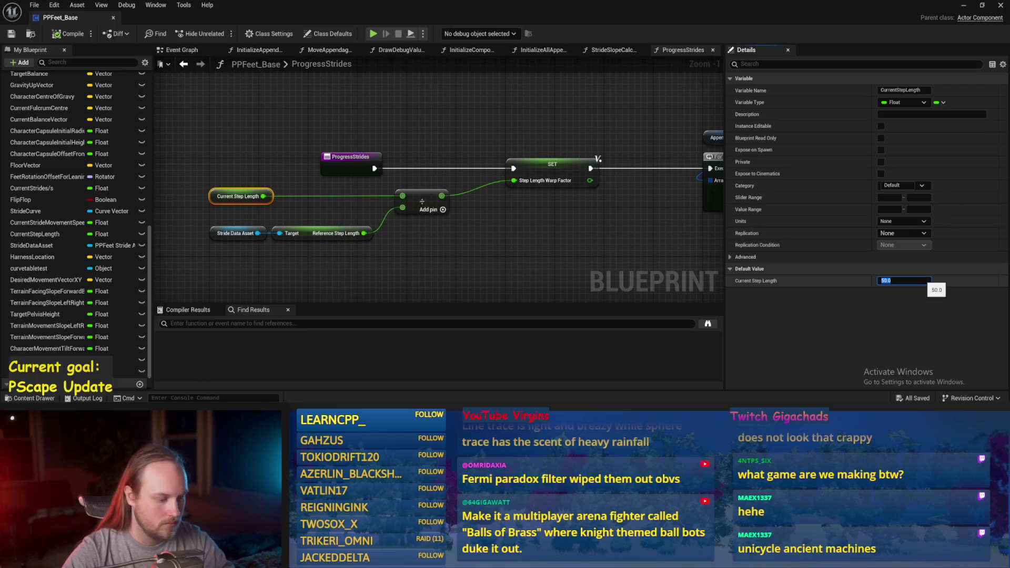
key("Return")
left_click(526, 121)
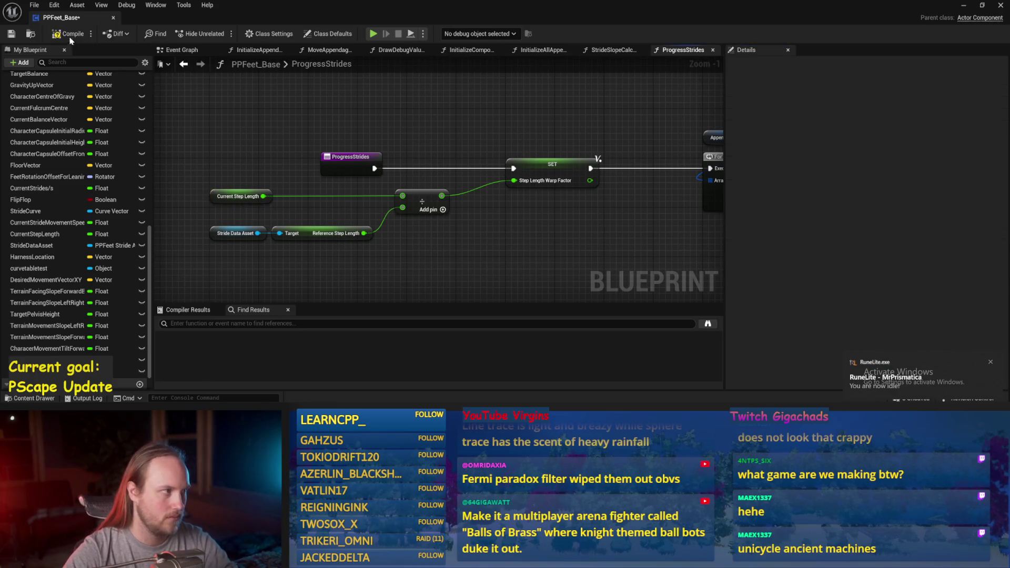
left_click(64, 34)
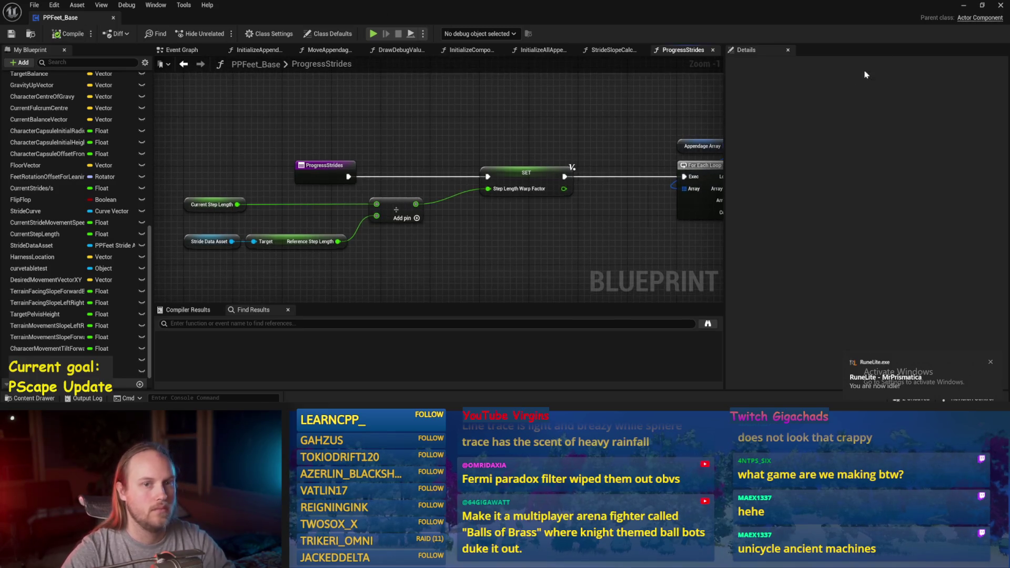
left_click(968, 6)
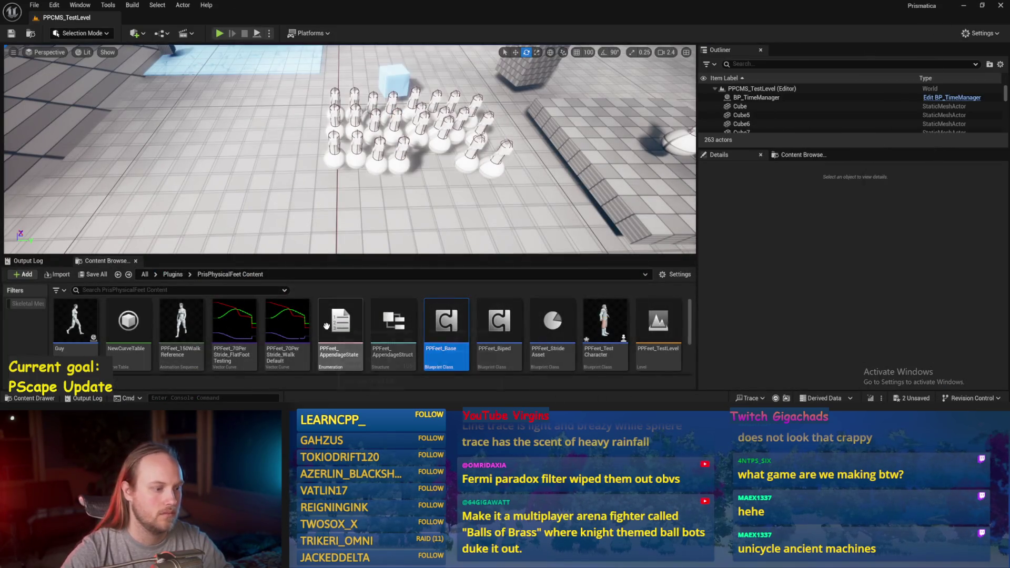
Step: Open PPFeet_TestLevel, saving the changed assets, and start a play test
left_click(662, 324)
double_click(663, 324)
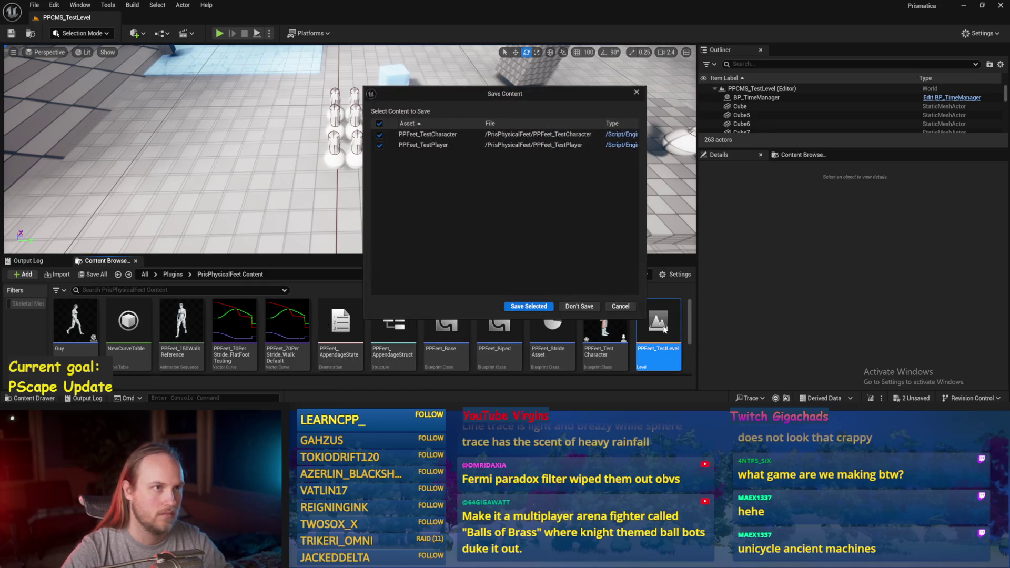
left_click(530, 307)
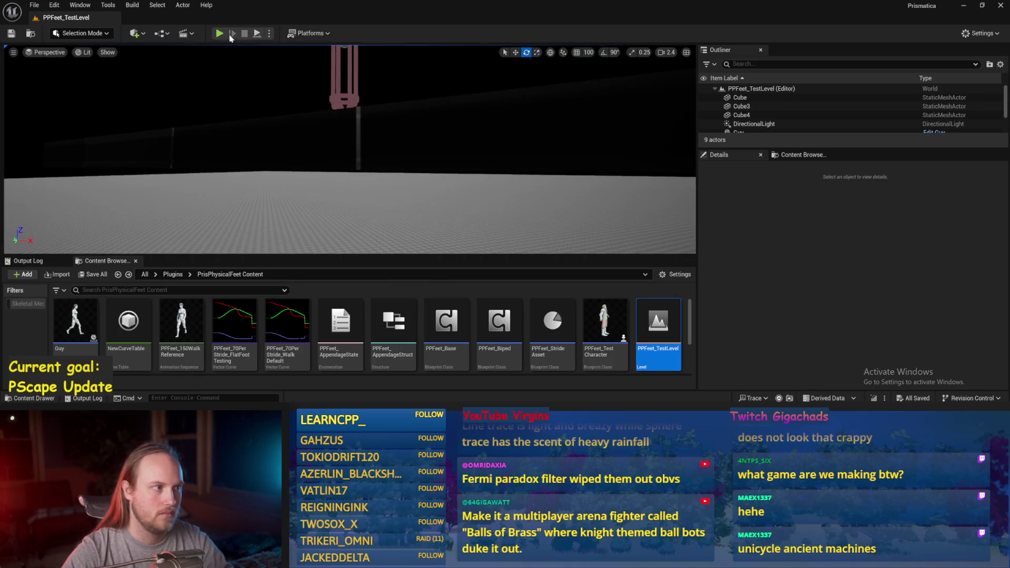
left_click(259, 34)
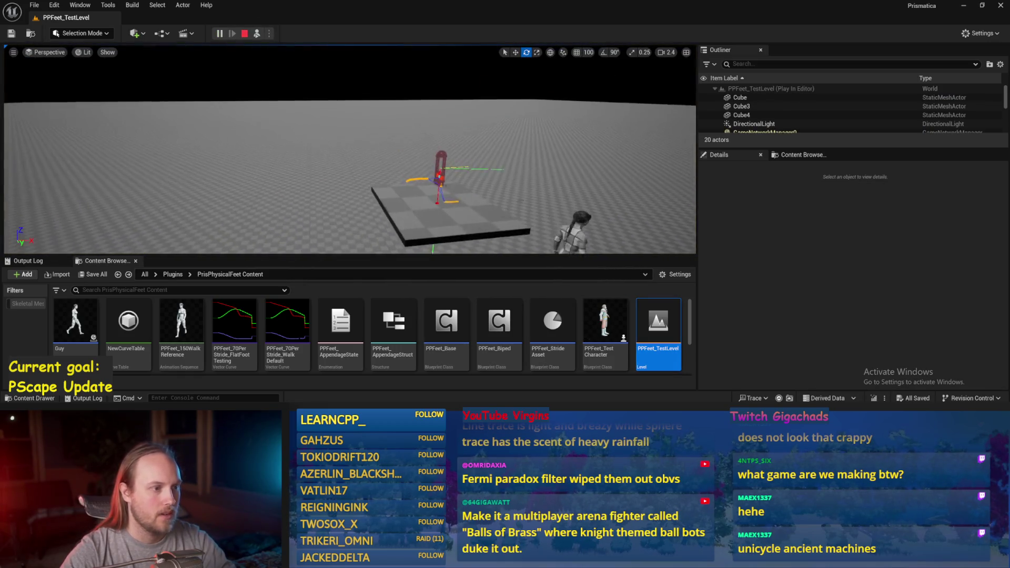
Step: Eject and tilt Cube4 to a 48.25° ramp, viewing the rig from above and side
key("F8")
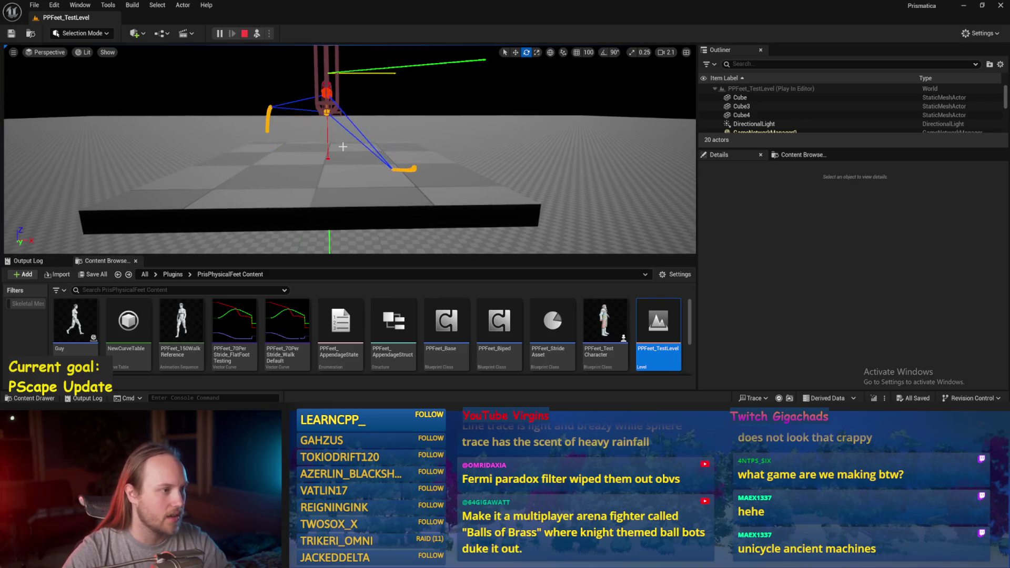
left_click(343, 174)
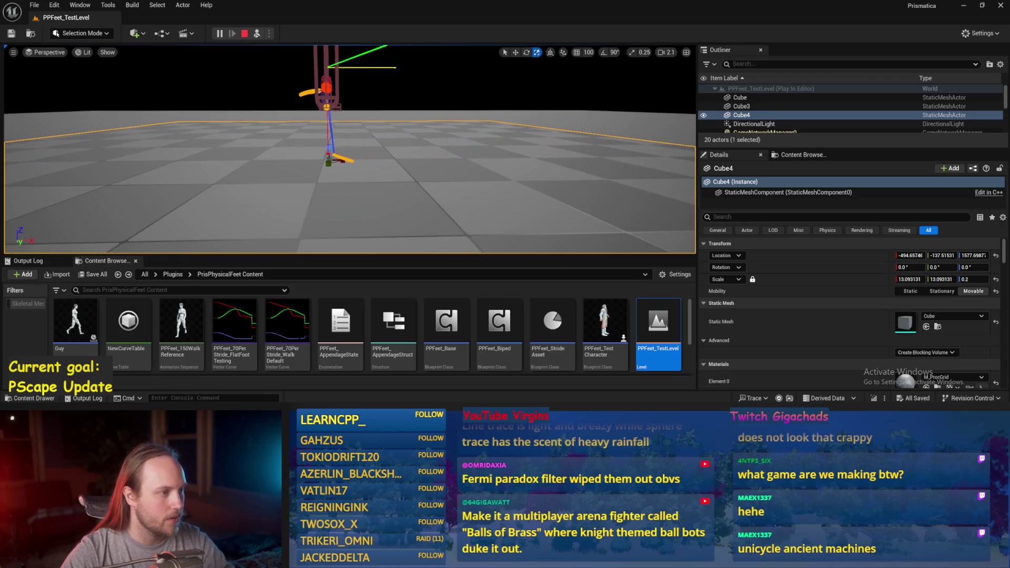
key("e")
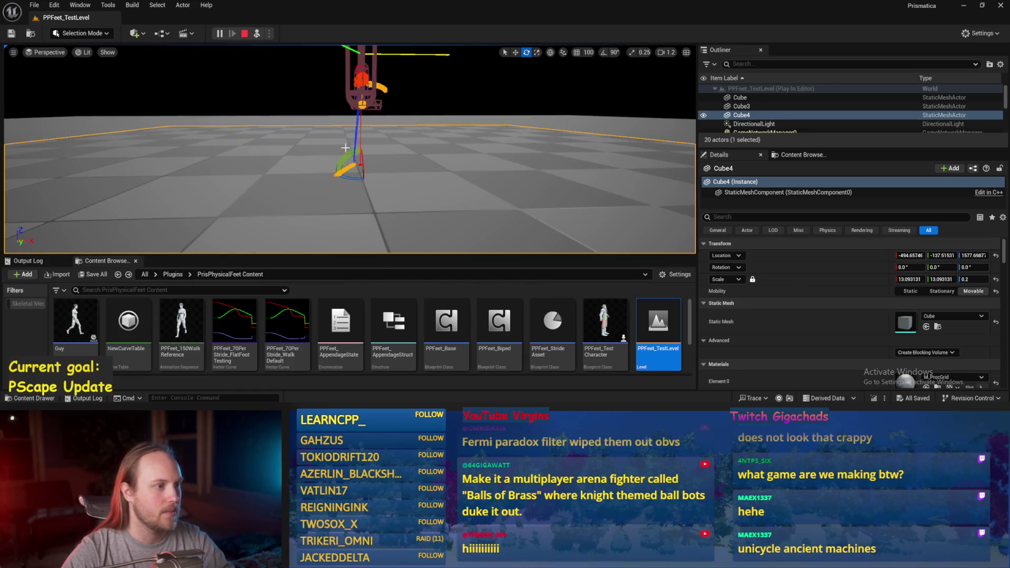
left_click_drag(352, 156, 378, 158)
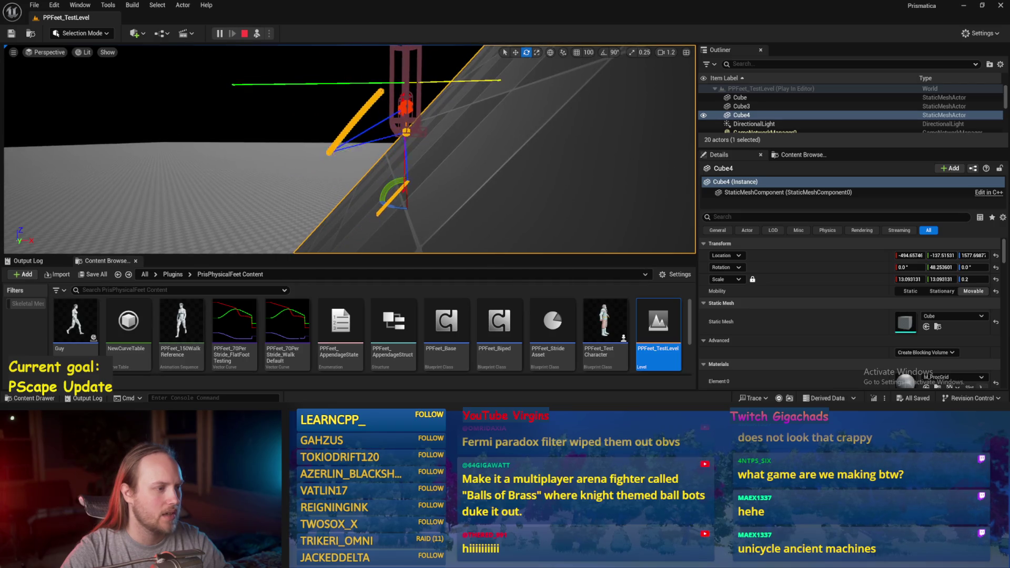
scroll(349, 149, "down", 2)
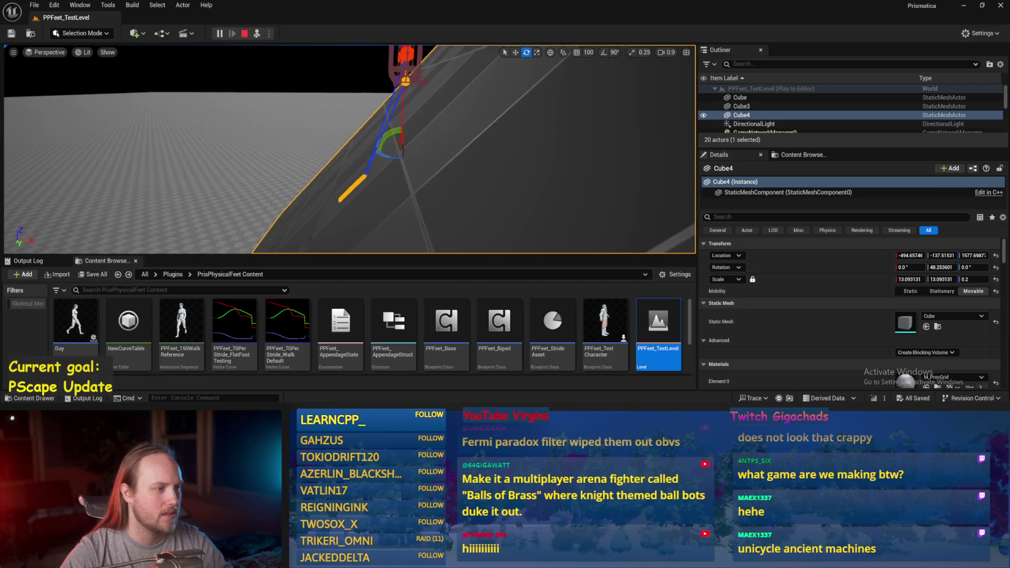
left_click_drag(436, 163, 436, 162)
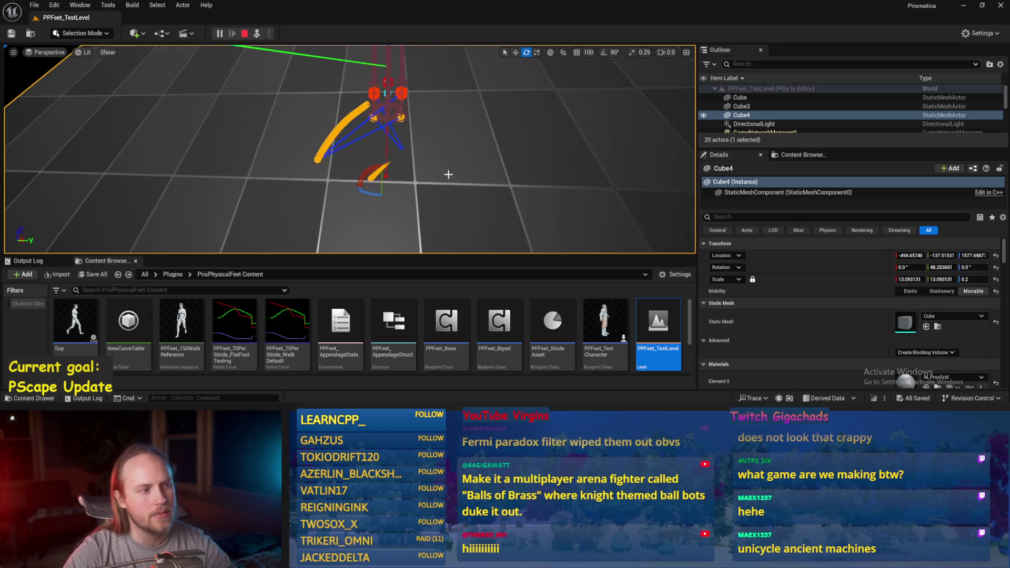
left_click_drag(443, 183, 443, 183)
key("Escape")
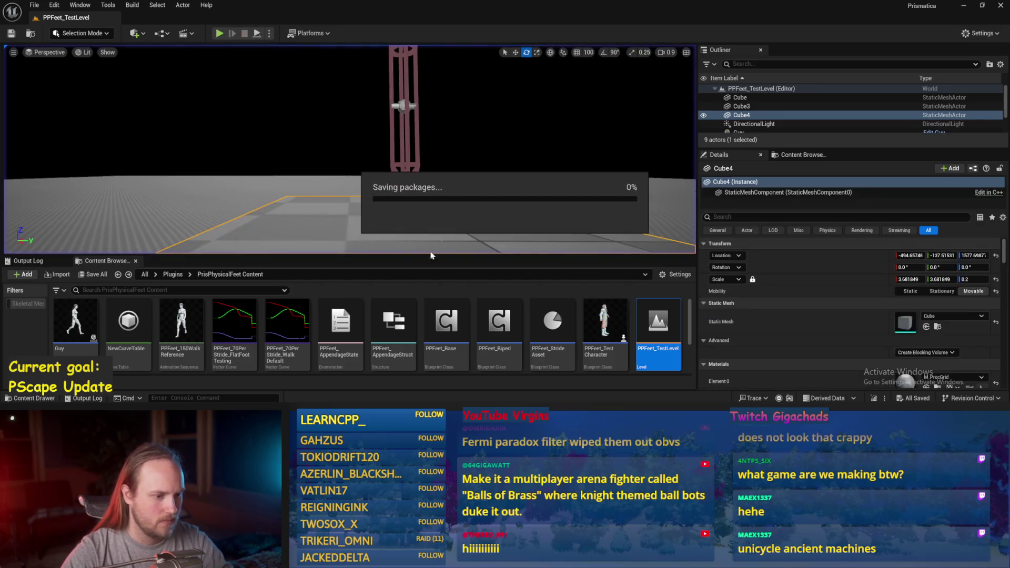
Step: Select the PPFeet_TestPlayer capsule and Cube4, and hide editor outlines with G
left_click(407, 174)
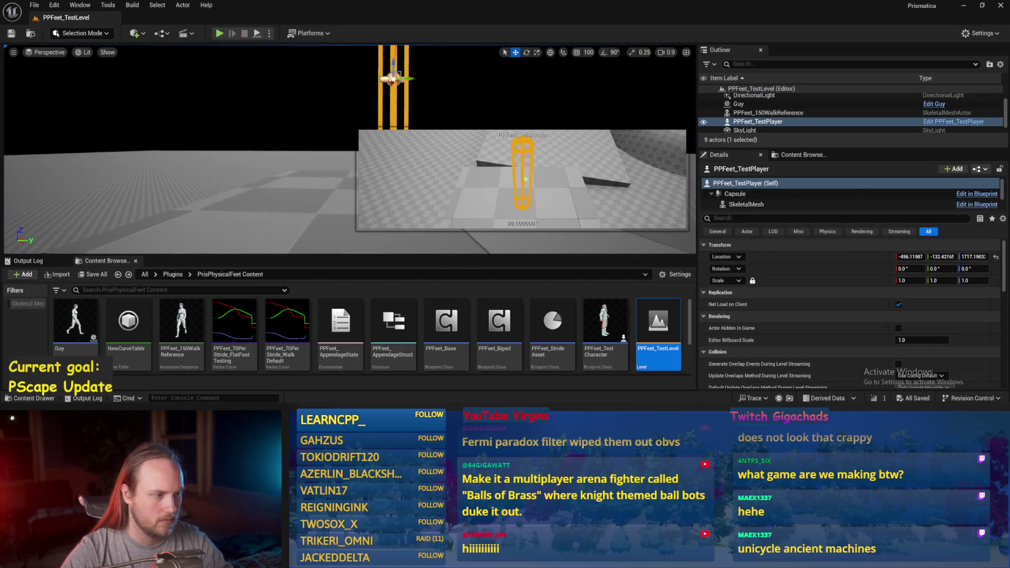
key("w")
left_click(307, 191)
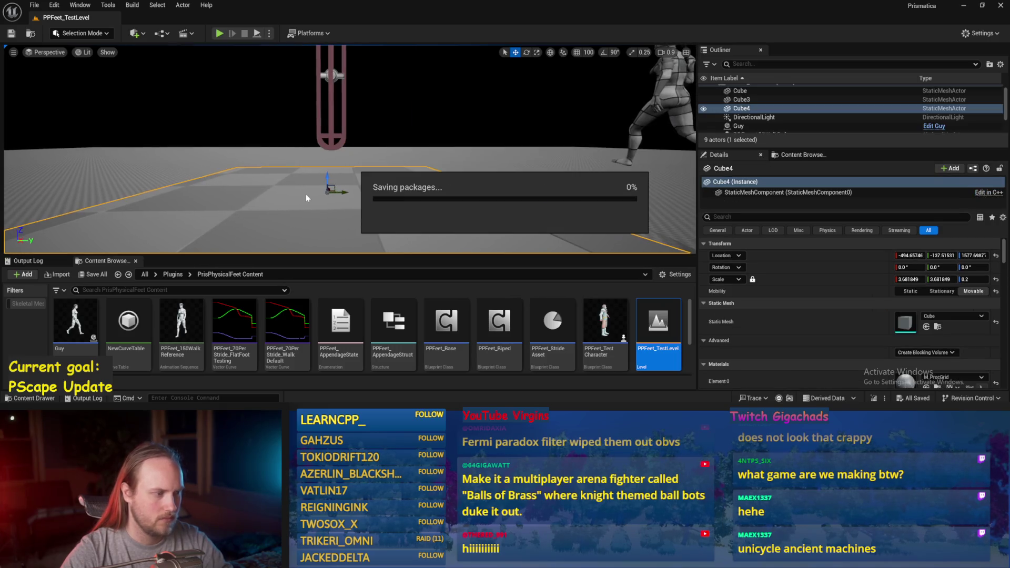
key("g")
left_click(34, 5)
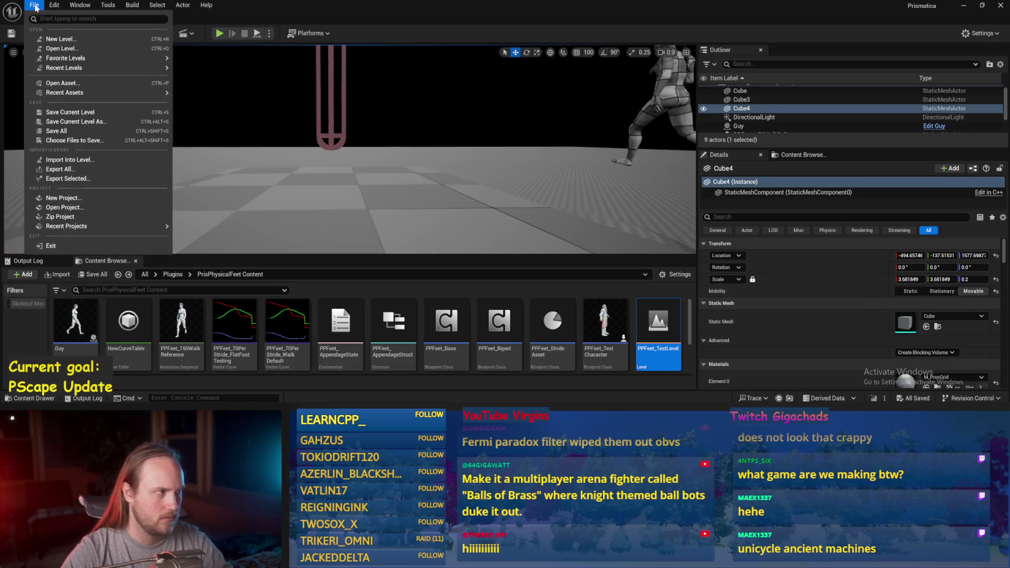
left_click(79, 133)
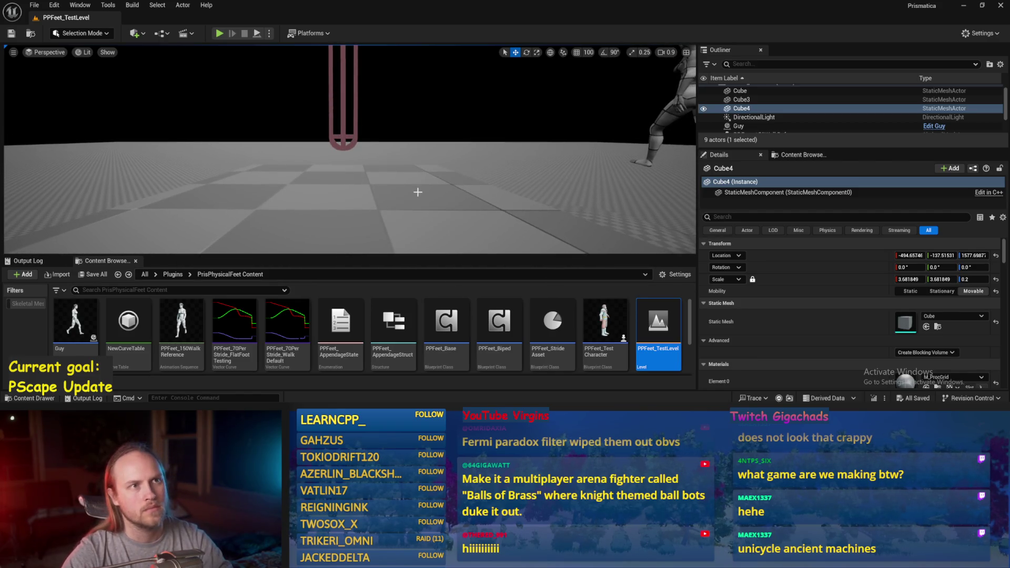
Step: Open PPFeet_Base and view the chain of SET nodes in StrideSlopeCalculations
double_click(452, 309)
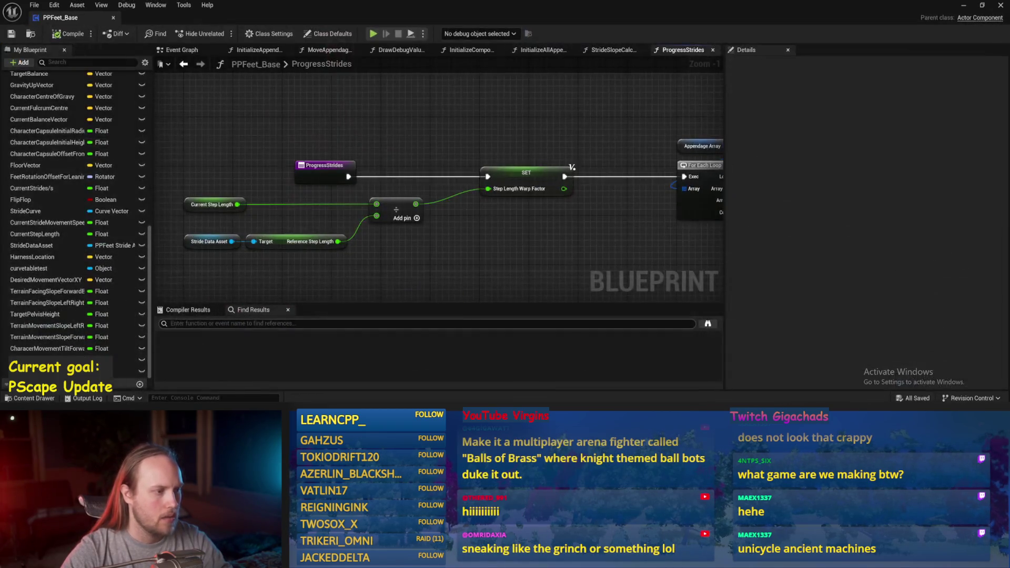
left_click(603, 51)
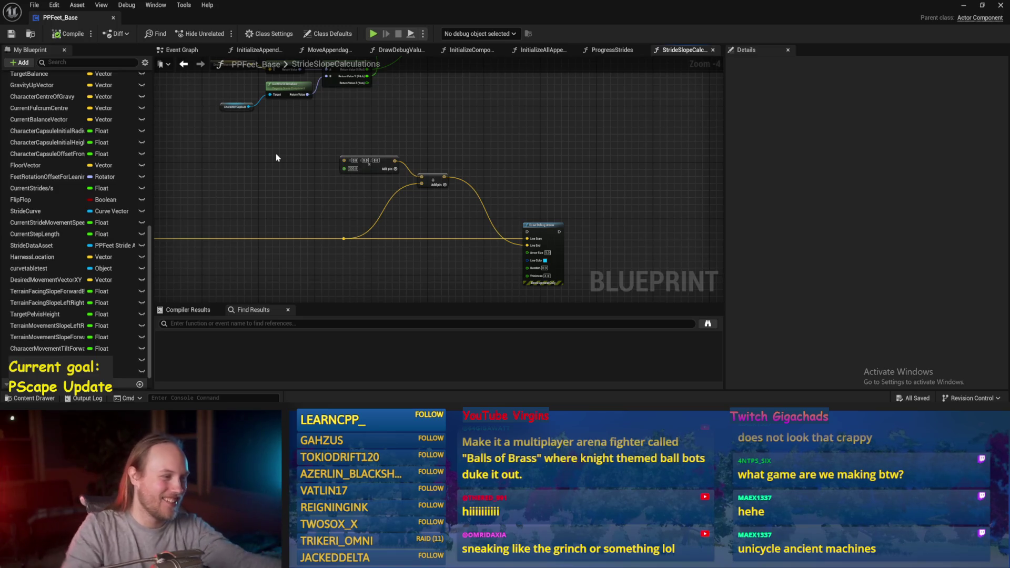
left_click_drag(415, 104, 531, 180)
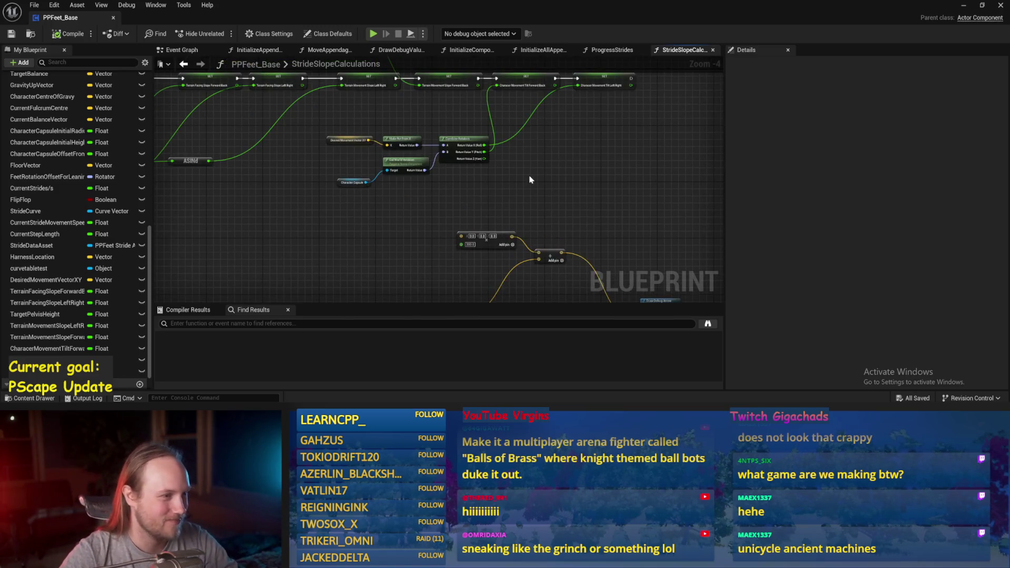
Step: In the Event Graph, break the wire into SET Desired Movement Vector XY
left_click(184, 50)
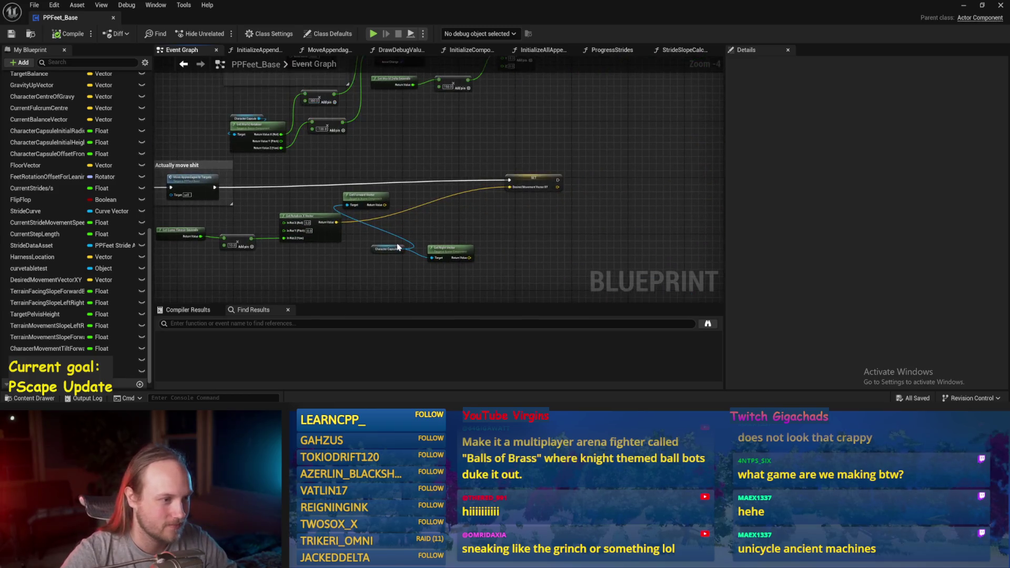
scroll(551, 188, "up", 2)
left_click_drag(383, 225, 292, 258)
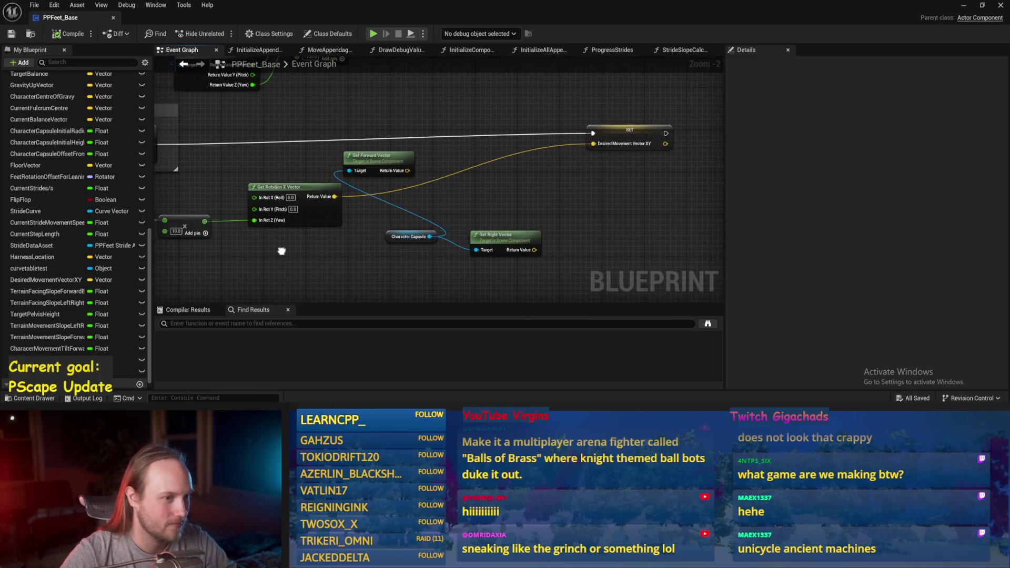
left_click(601, 139, "alt")
mouse_move(601, 139)
left_mouse_down()
mouse_move(556, 188)
mouse_move(516, 201)
left_mouse_up()
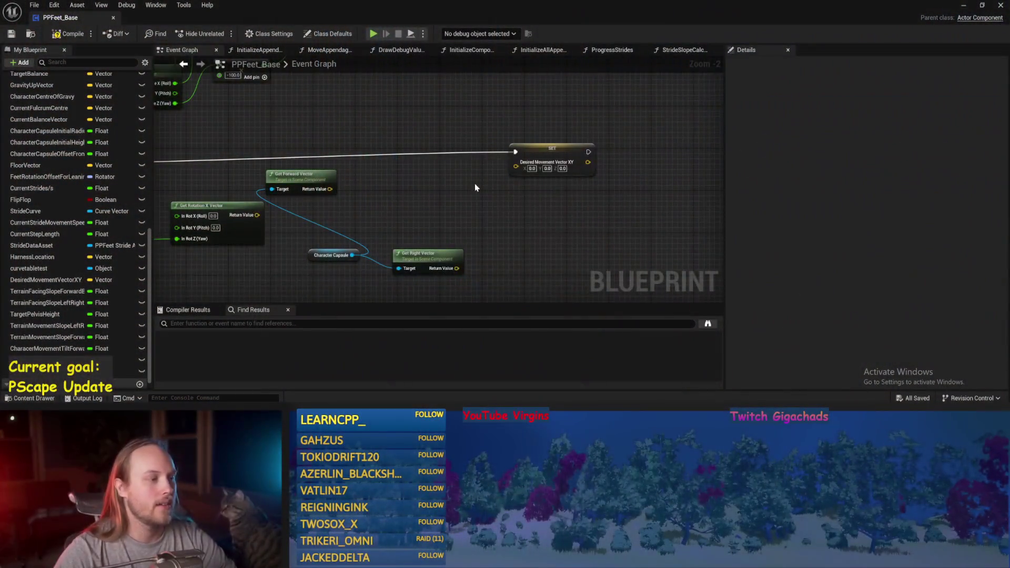
Step: Zoom into the SET Desired Movement Vector XY node
scroll(512, 172, "up", 2)
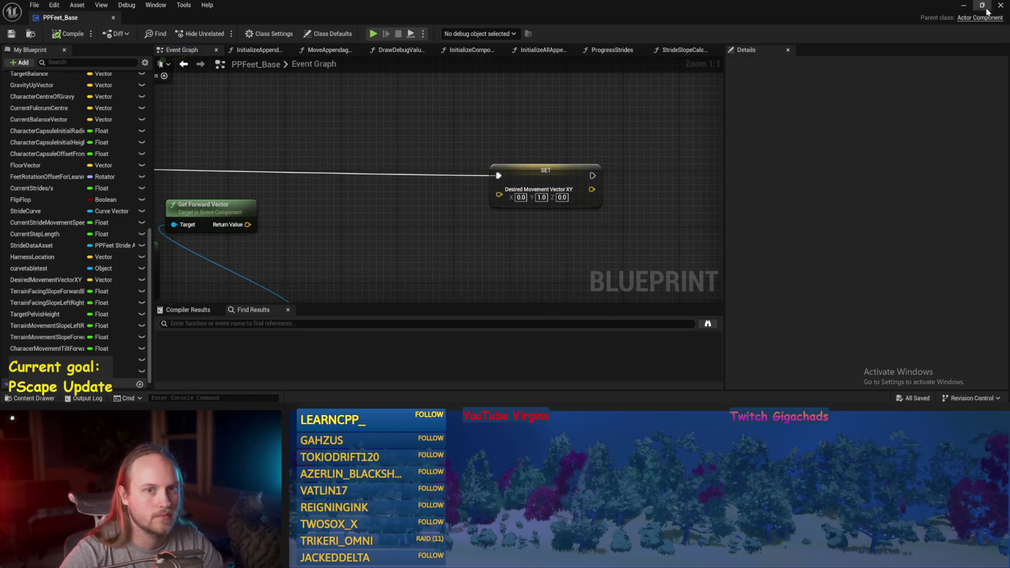
Step: Simulate PPFeet_TestLevel and tilt Cube4 into a steep ramp of about 56.7°
key("alt+Tab")
left_click(261, 34)
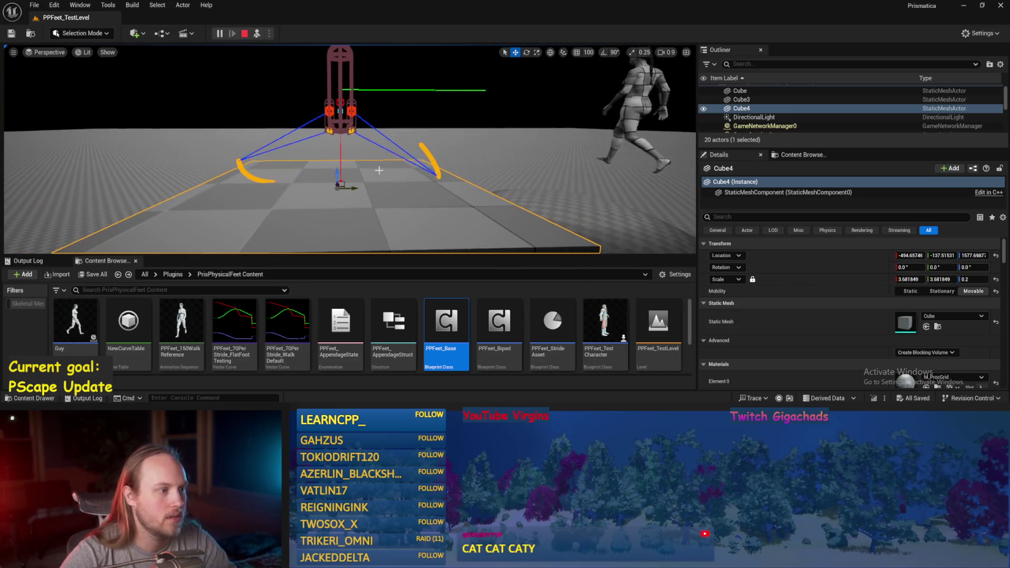
mouse_move(357, 175)
left_mouse_down()
mouse_move(345, 160)
mouse_move(358, 174)
mouse_move(373, 144)
left_mouse_up()
scroll(373, 144, "down", 3)
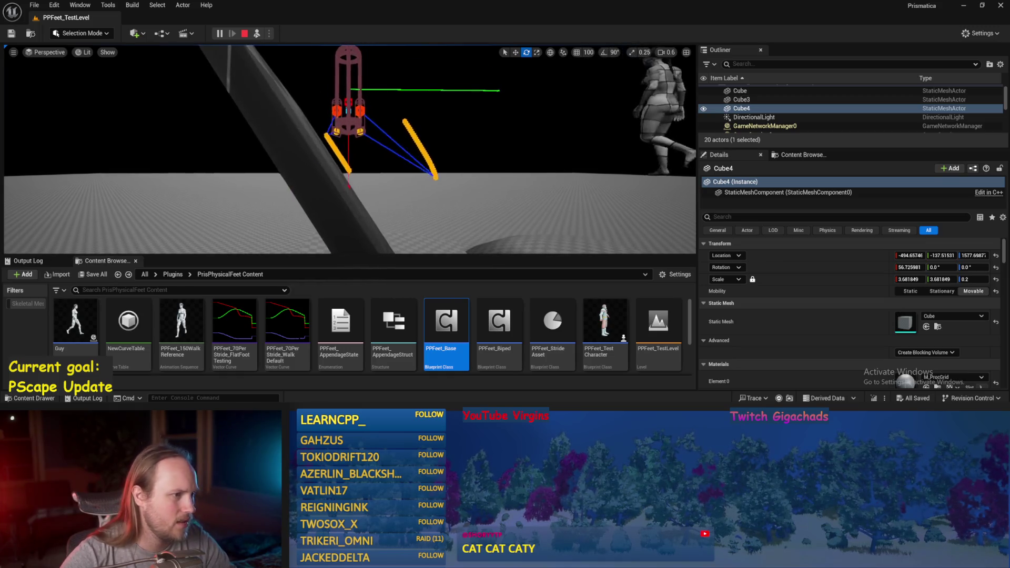
key("a")
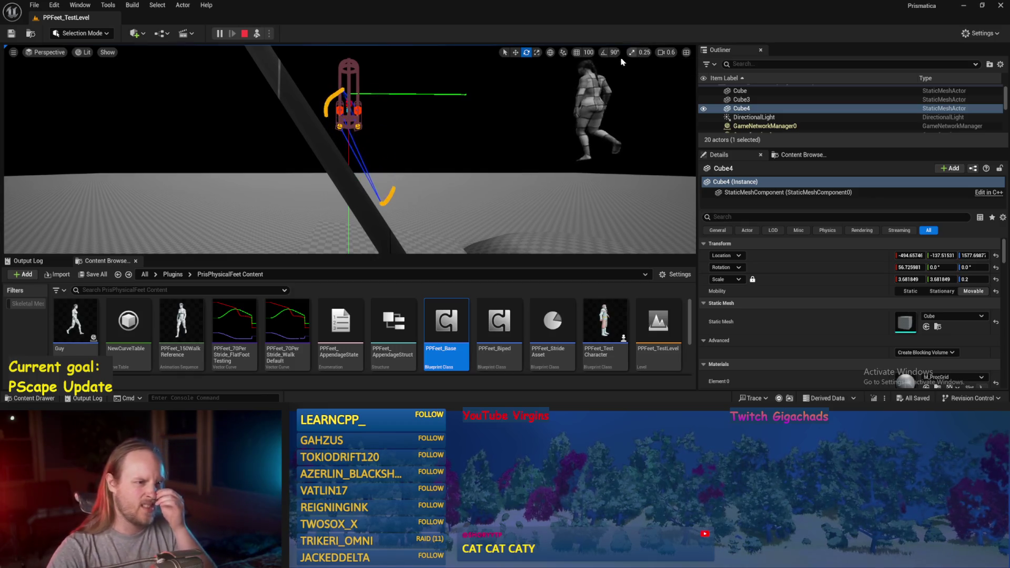
Step: Check the rig in bottom, right and front views, centring it in front view
left_click(49, 52)
left_click(61, 96)
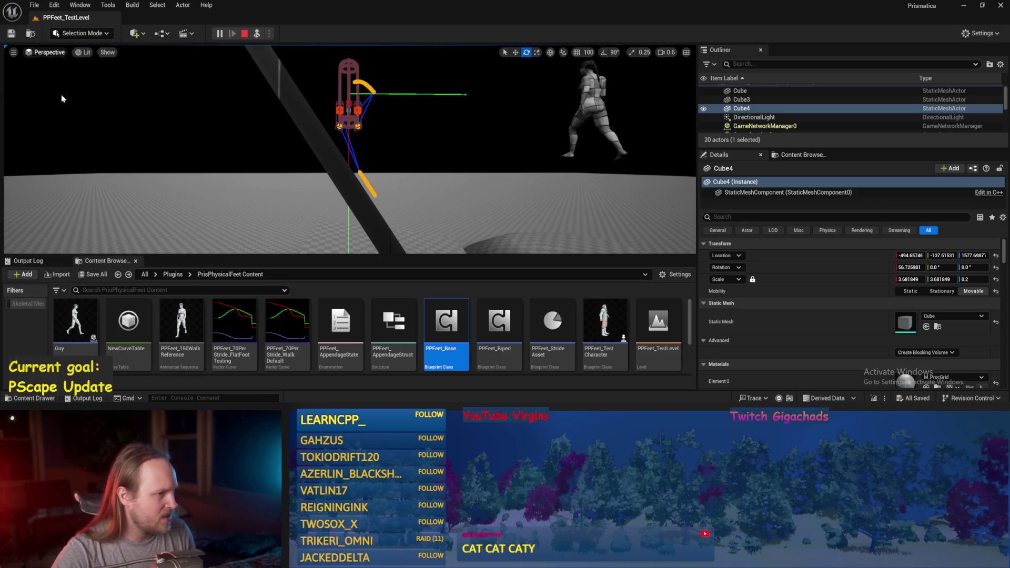
left_click(45, 53)
left_click(43, 116)
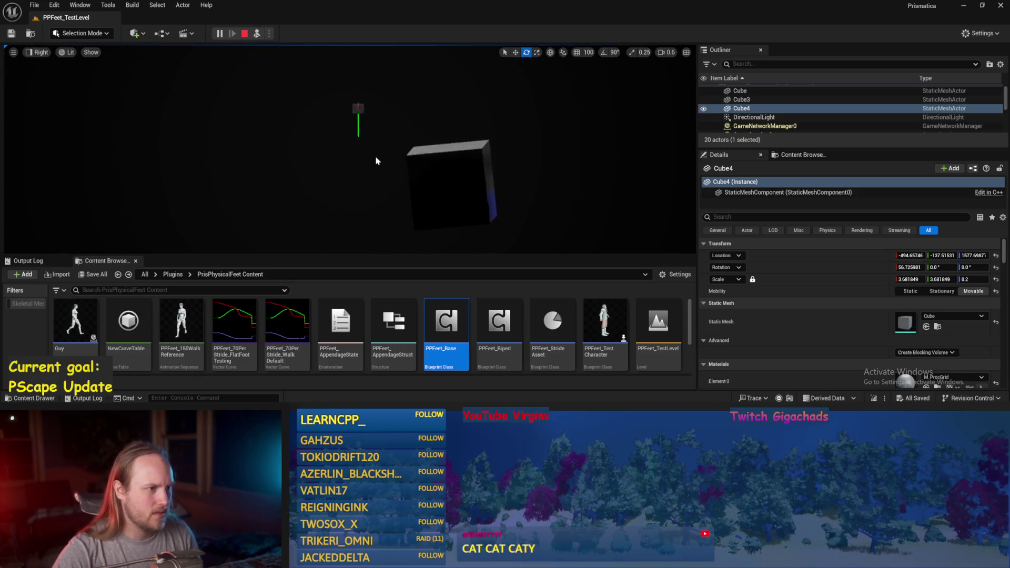
left_click(40, 53)
left_click(54, 124)
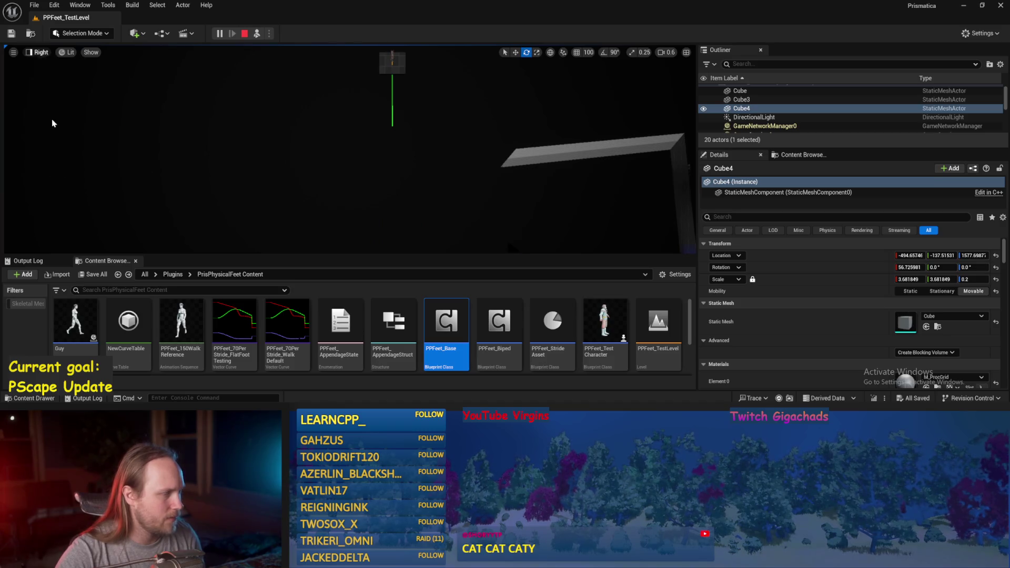
left_click_drag(360, 90, 387, 138)
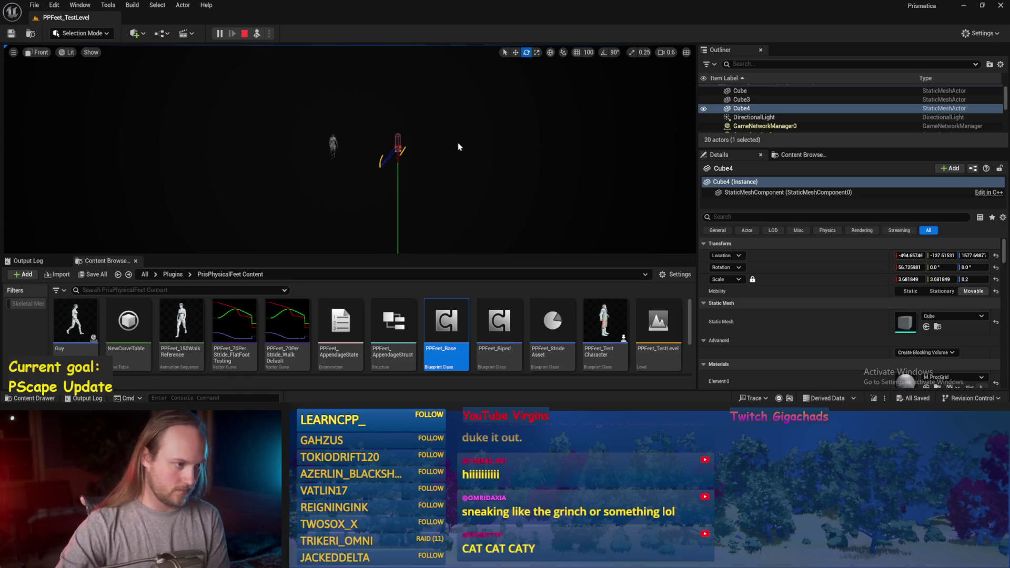
left_click(39, 53)
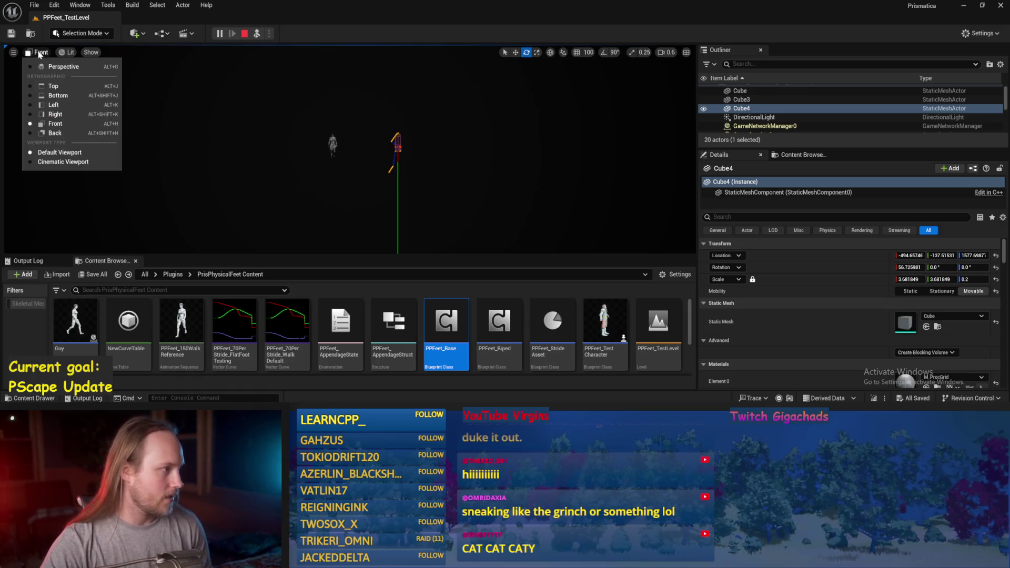
left_click(53, 67)
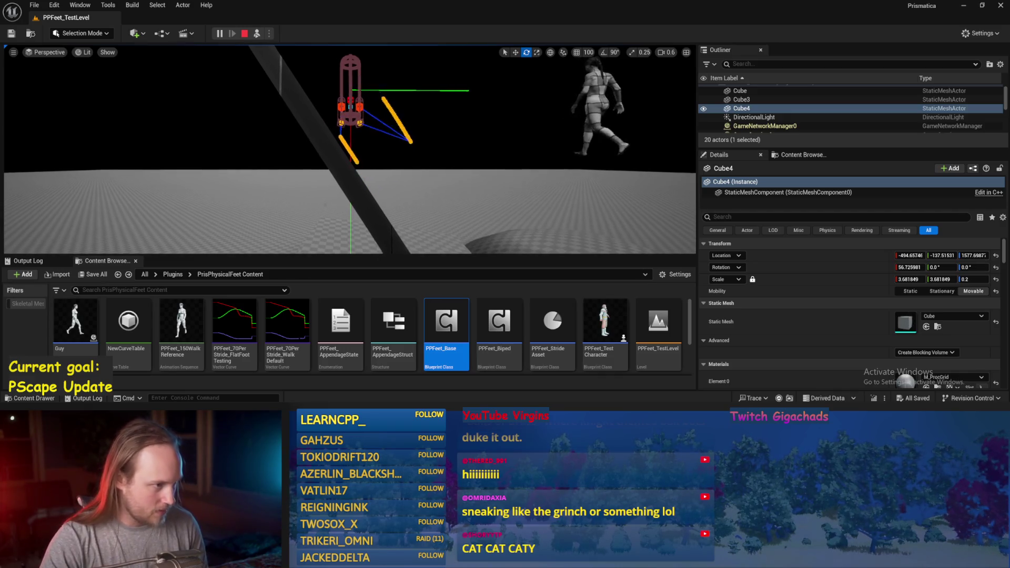
scroll(350, 150, "down", 2)
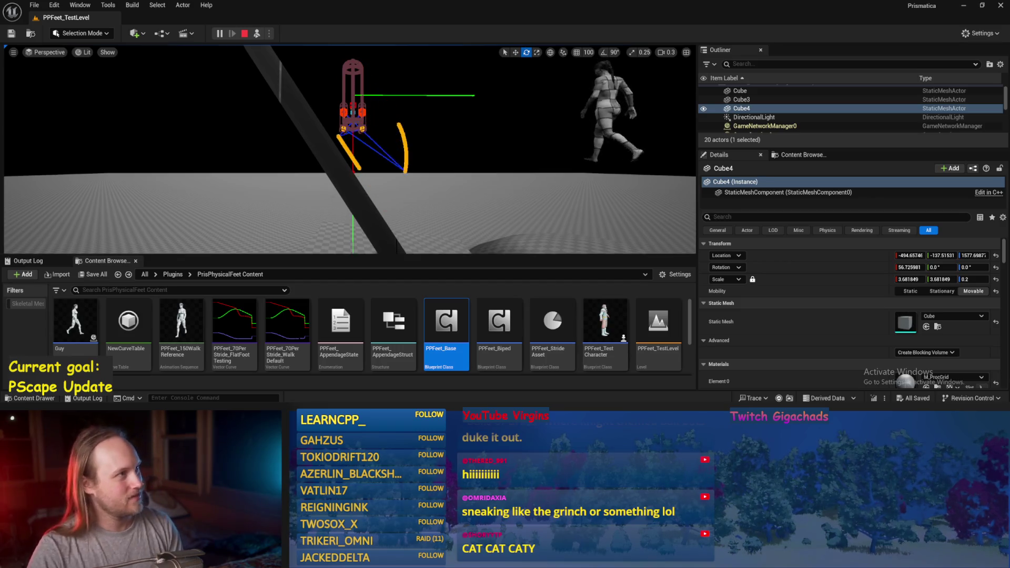
left_click(415, 179)
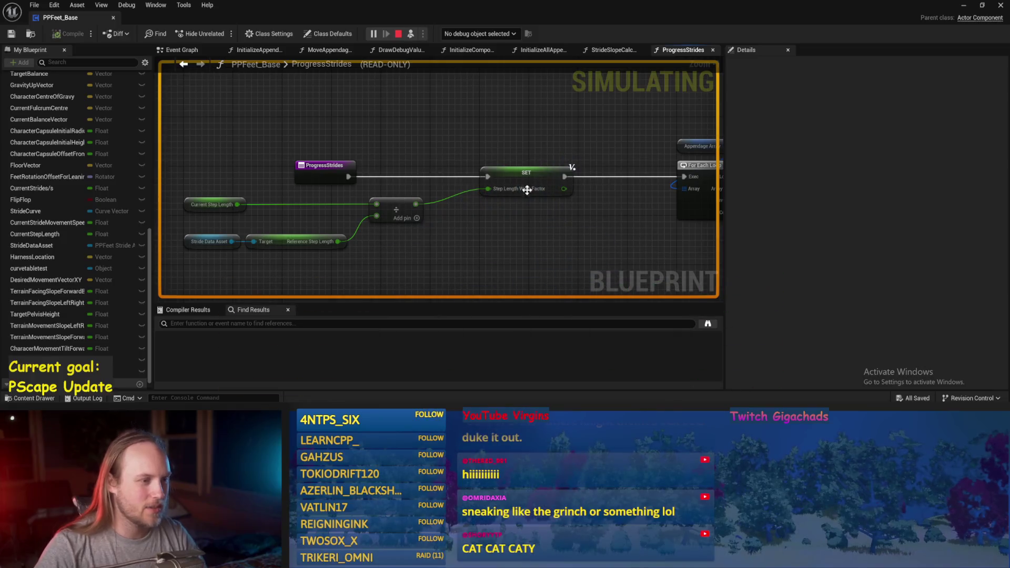
scroll(573, 252, "down", 3)
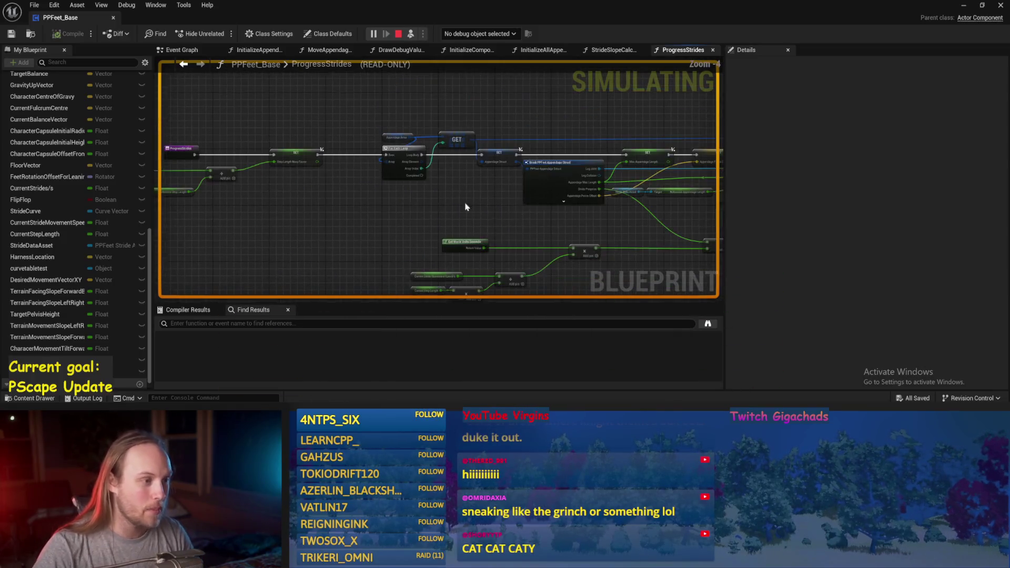
left_click_drag(413, 199, 259, 133)
mouse_move(444, 160)
left_mouse_down()
mouse_move(342, 181)
mouse_move(330, 148)
left_mouse_up()
scroll(443, 162, "up", 2)
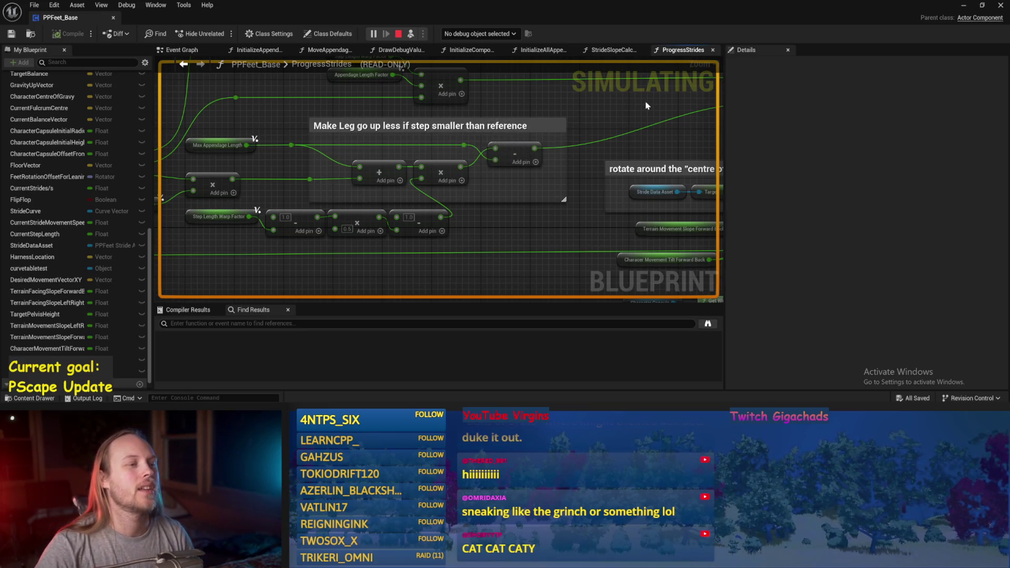
mouse_move(566, 135)
left_mouse_down()
mouse_move(462, 153)
mouse_move(439, 146)
left_mouse_up()
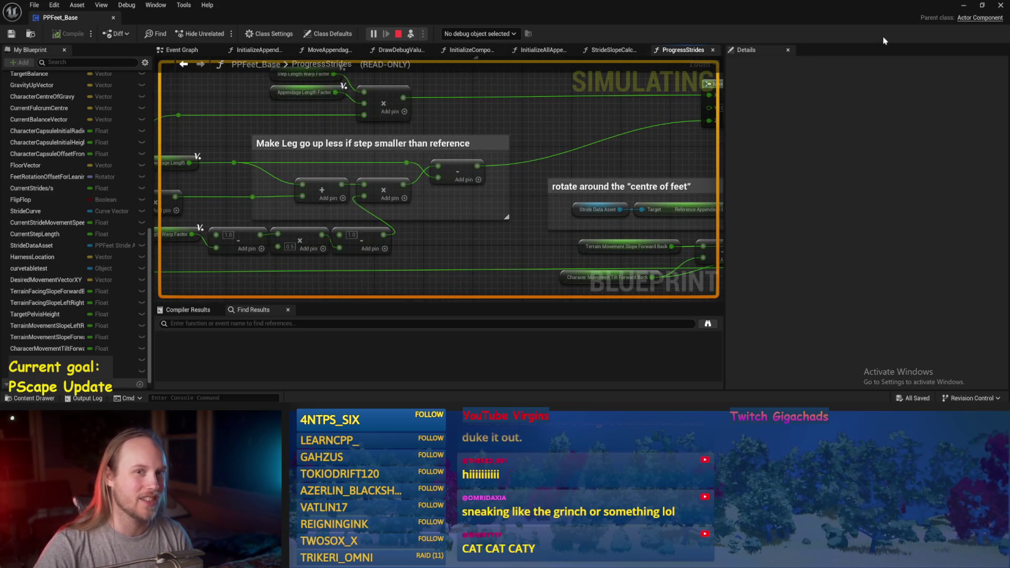
left_click(965, 7)
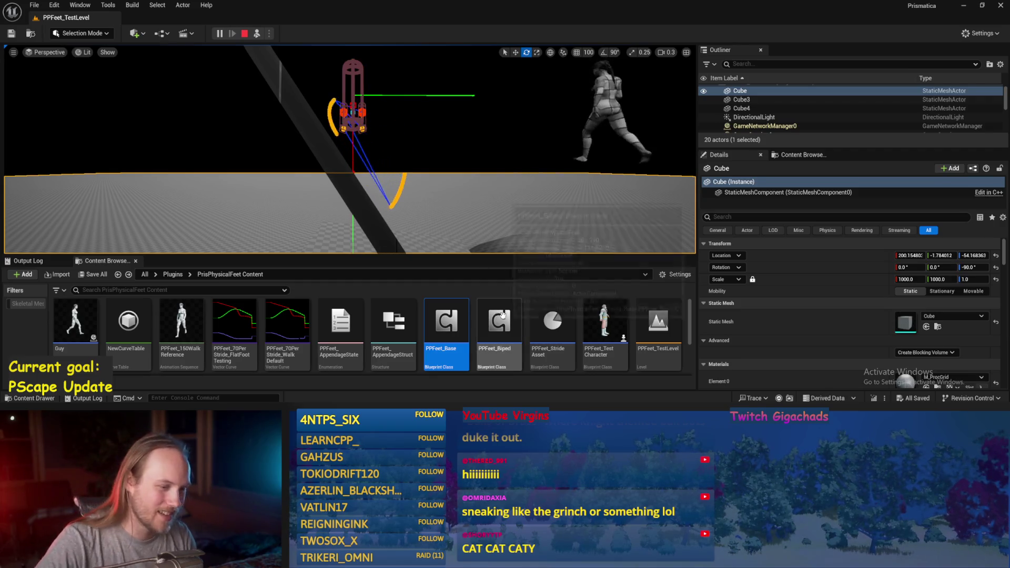
Step: Open the PPFeet_70PerStride_FlatFoot Testing curve and inspect the blue Z key at time 0.4
double_click(234, 324)
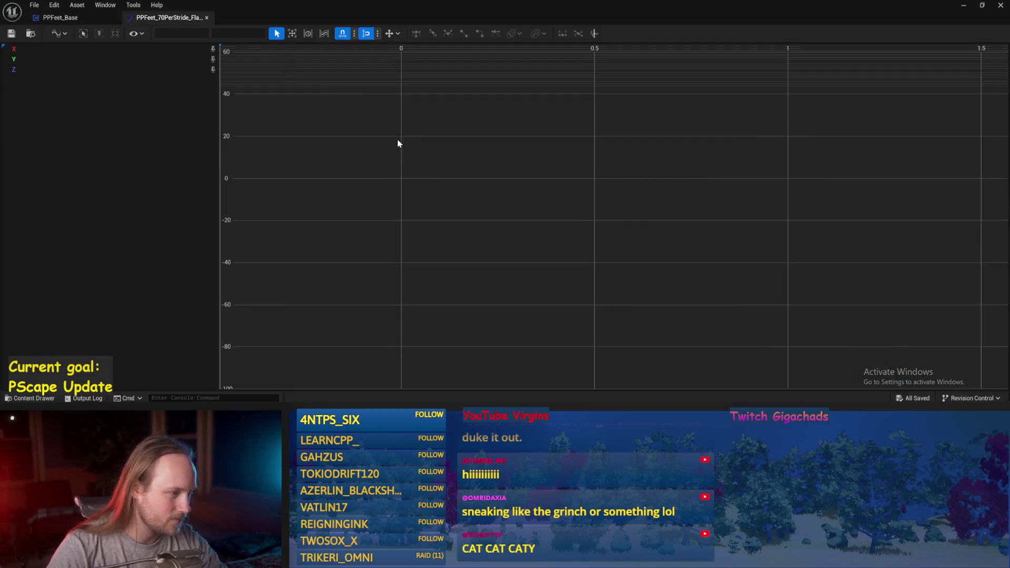
left_click(556, 360)
scroll(503, 252, "down", 3)
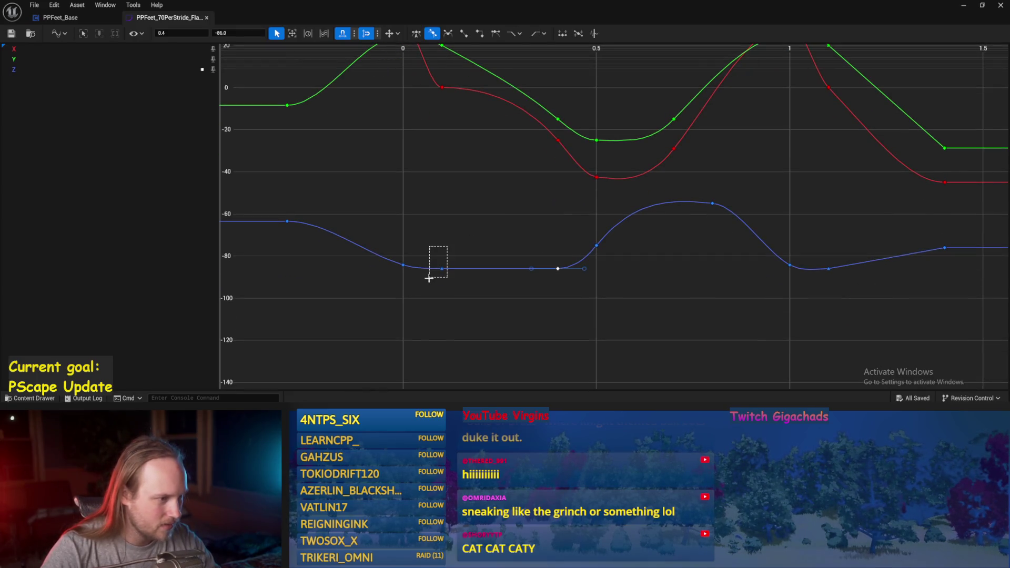
left_click(529, 232)
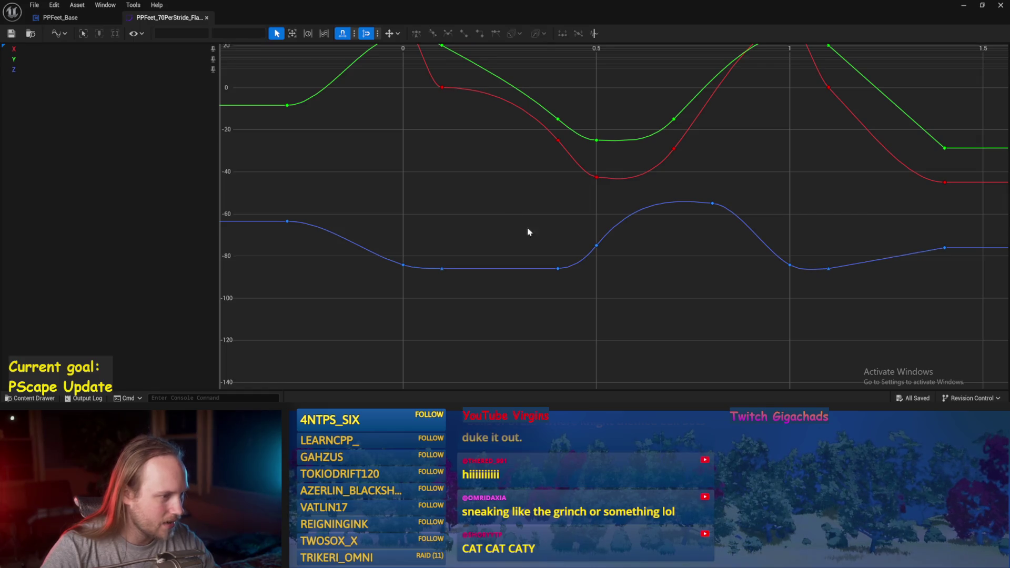
left_click(557, 269)
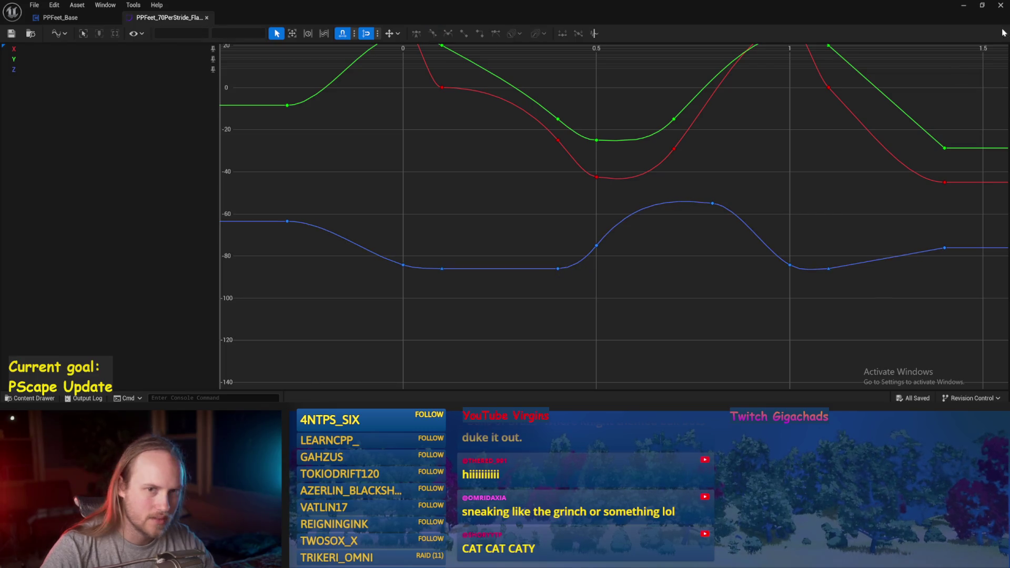
left_click(963, 6)
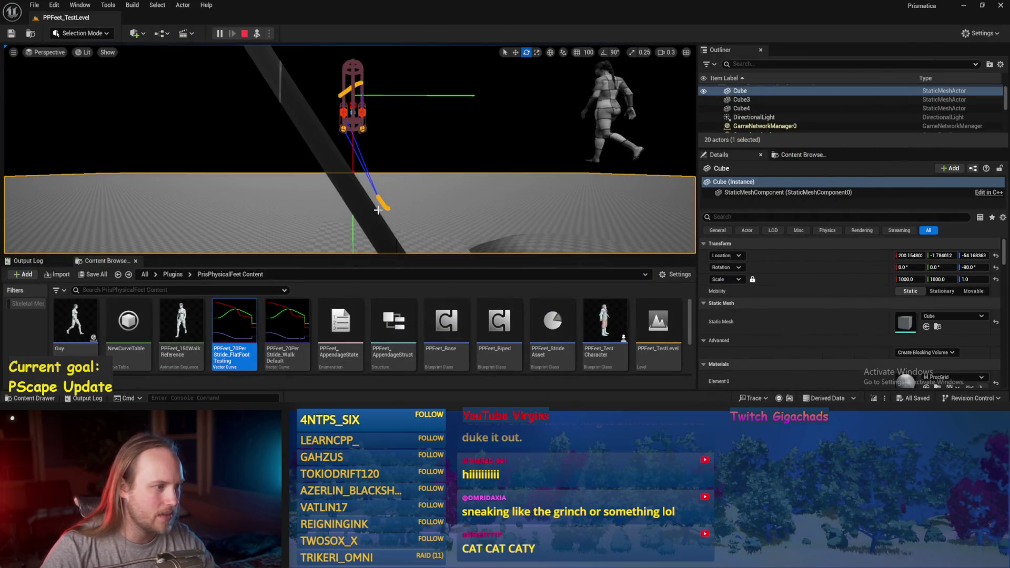
Step: Tilt Cube4 about 42° under the simulating rig, then stop simulating and save
left_click(329, 148)
left_click_drag(368, 158, 346, 204)
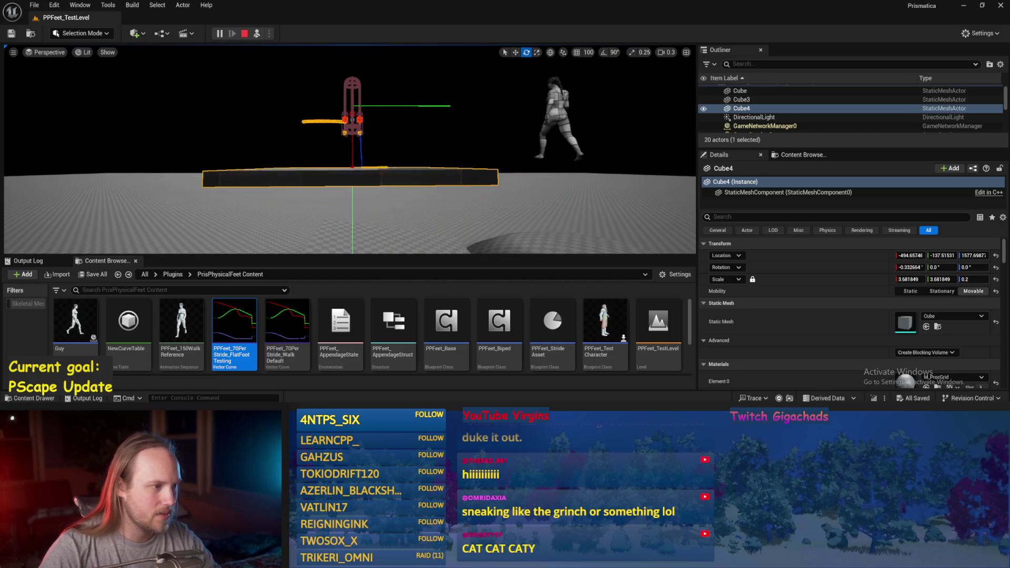
scroll(349, 150, "up", 5)
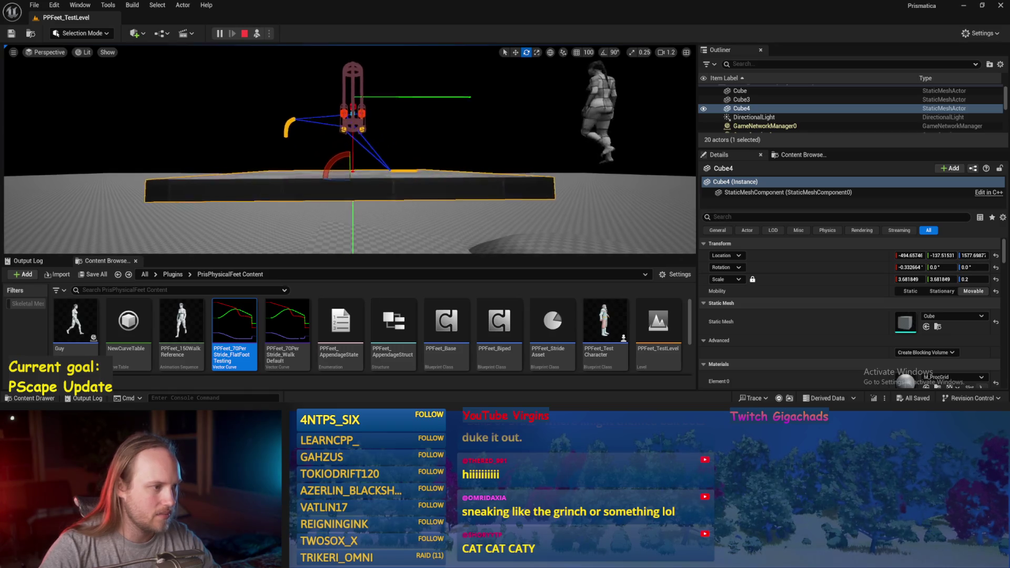
scroll(350, 150, "down", 4)
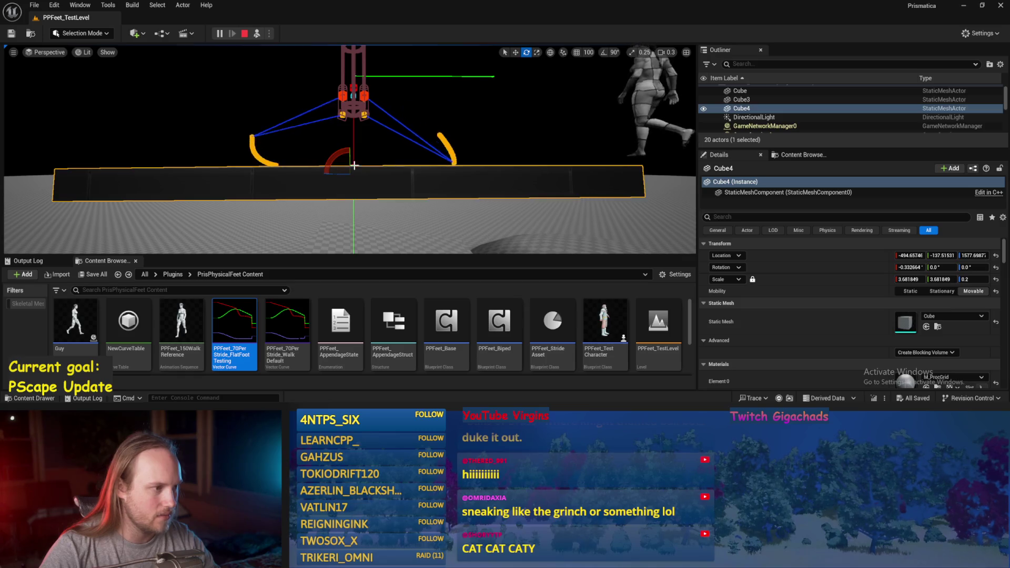
mouse_move(339, 158)
left_mouse_down()
mouse_move(390, 149)
mouse_move(342, 156)
left_mouse_up()
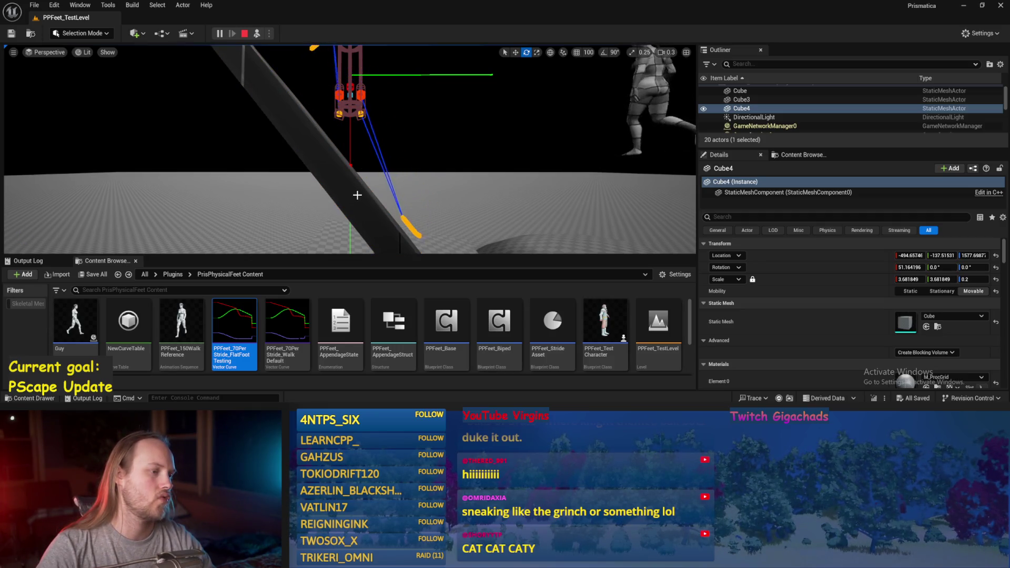
key("Escape")
key("ctrl+s")
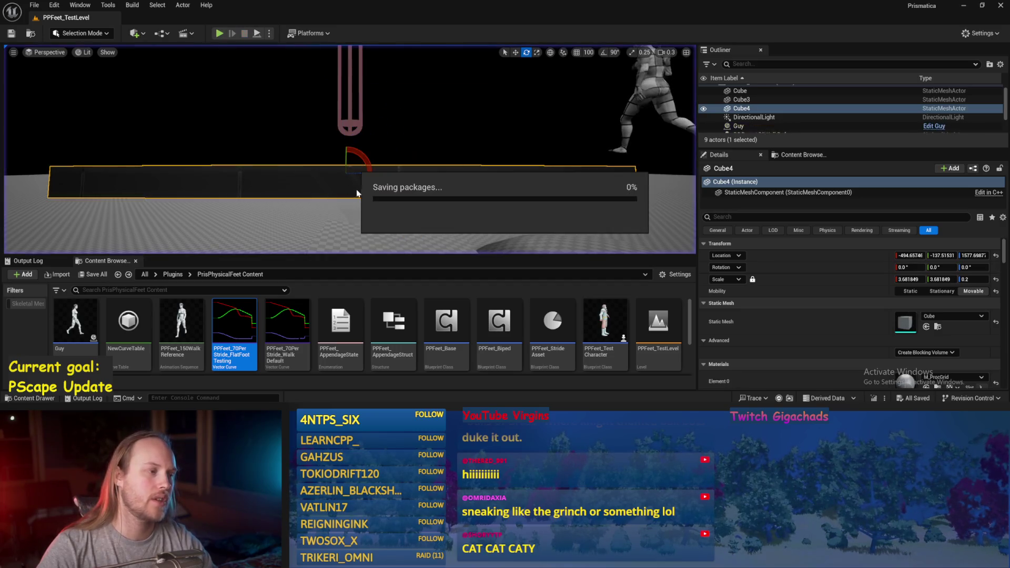
left_click(34, 5)
left_click(244, 183)
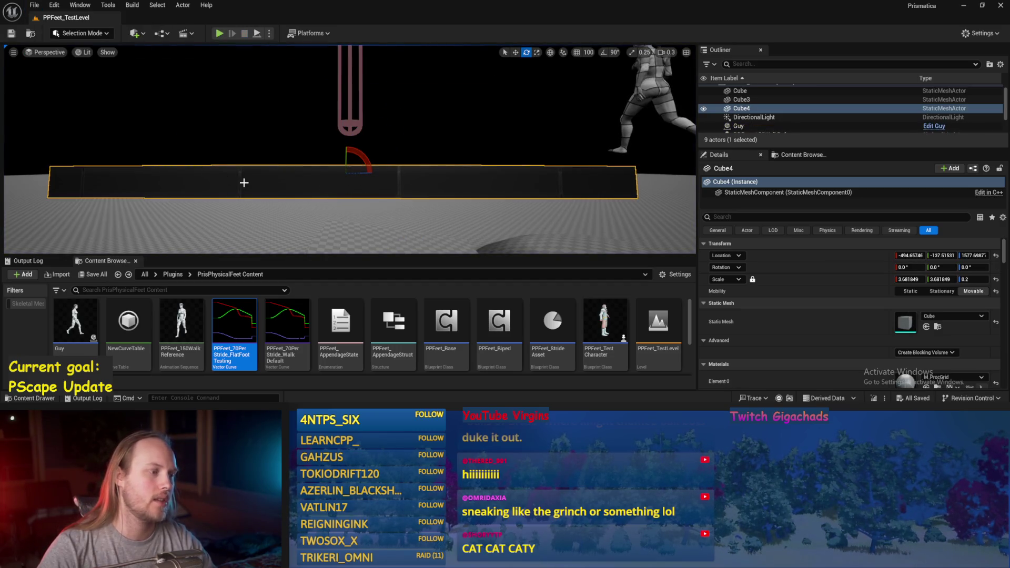
key("g")
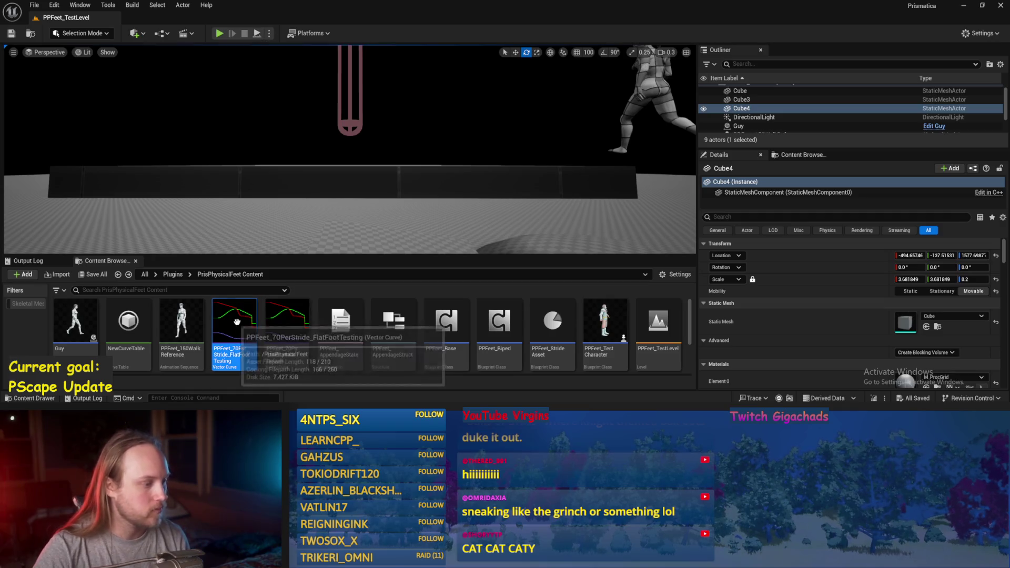
double_click(447, 320)
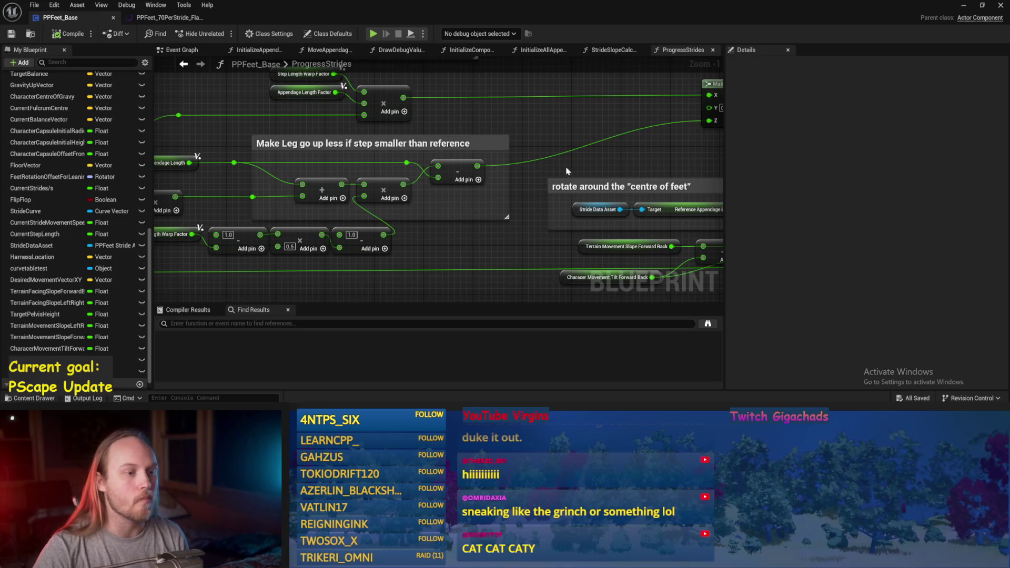
Step: Find the Add node near the pitch rotation in ProgressStrides and move it slightly left
mouse_move(471, 125)
left_mouse_down()
mouse_move(378, 81)
mouse_move(283, 108)
mouse_move(297, 149)
left_mouse_up()
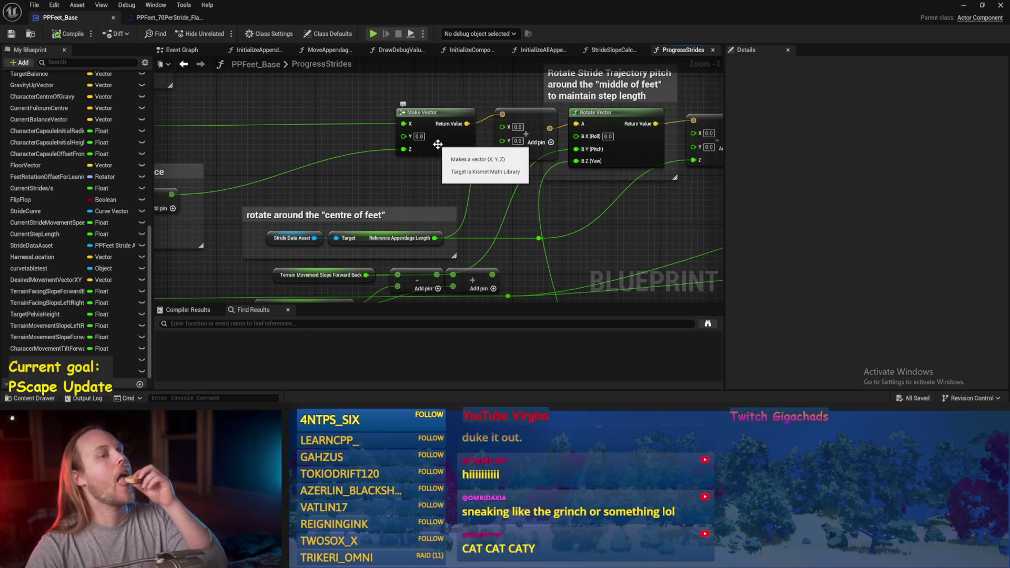
mouse_move(437, 144)
left_mouse_down()
mouse_move(400, 174)
mouse_move(532, 249)
mouse_move(471, 236)
mouse_move(506, 225)
mouse_move(345, 199)
mouse_move(520, 163)
mouse_move(574, 182)
left_mouse_up()
scroll(480, 217, "down", 1)
scroll(537, 242, "down", 1)
left_click_drag(484, 184, 572, 160)
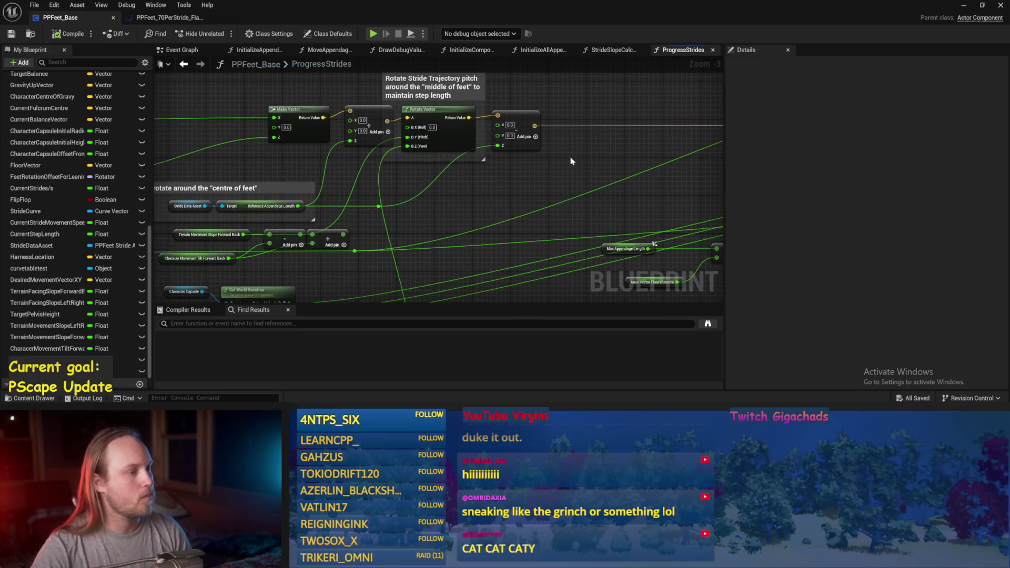
left_click_drag(470, 192, 498, 176)
scroll(473, 176, "up", 1)
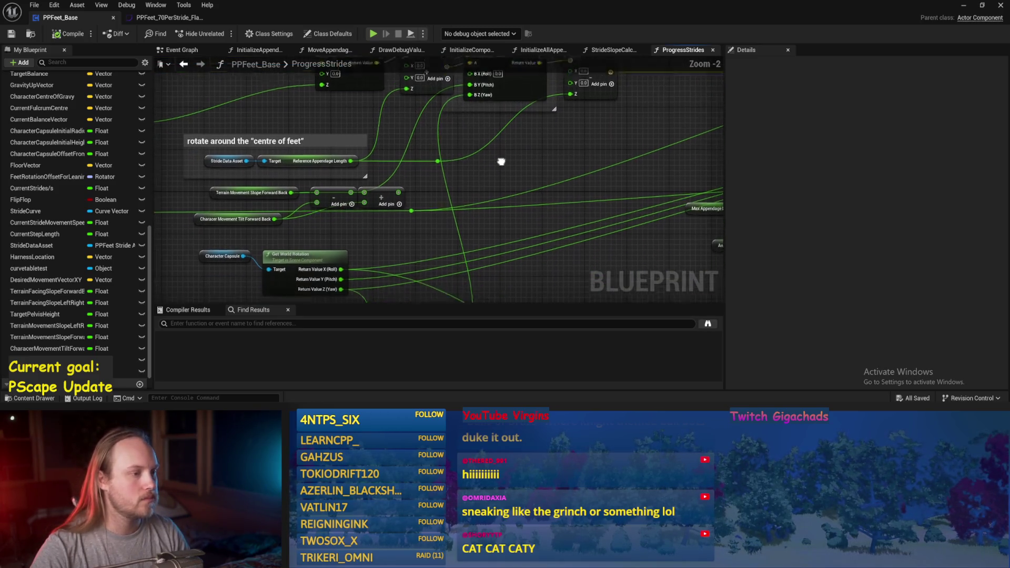
left_click(430, 182)
mouse_move(430, 182)
left_mouse_down()
mouse_move(393, 177)
mouse_move(481, 199)
mouse_move(480, 240)
left_mouse_up()
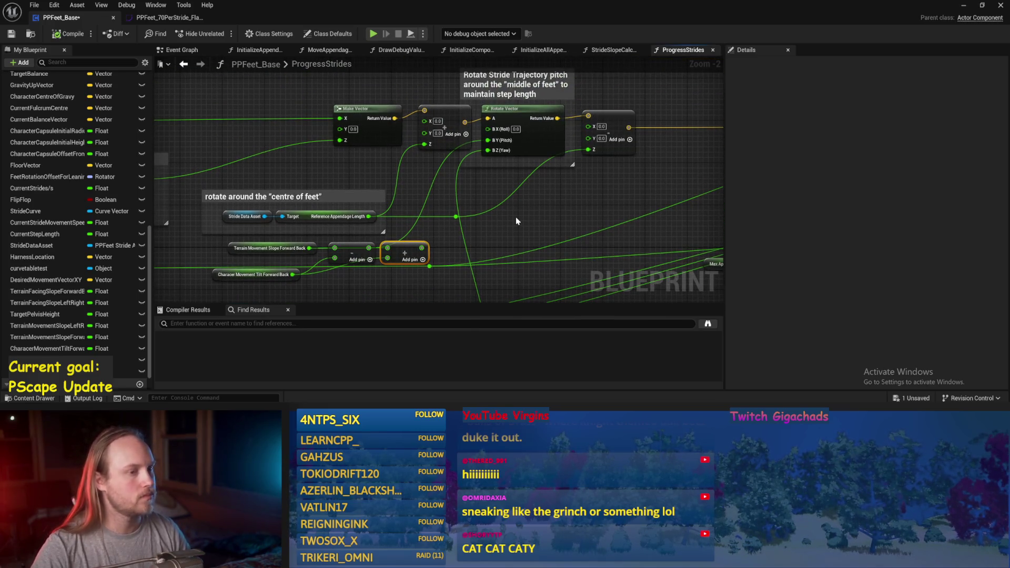
Step: Check the Reference Appendage Length variable, return to the test level, and start a new simulation
left_click(332, 218)
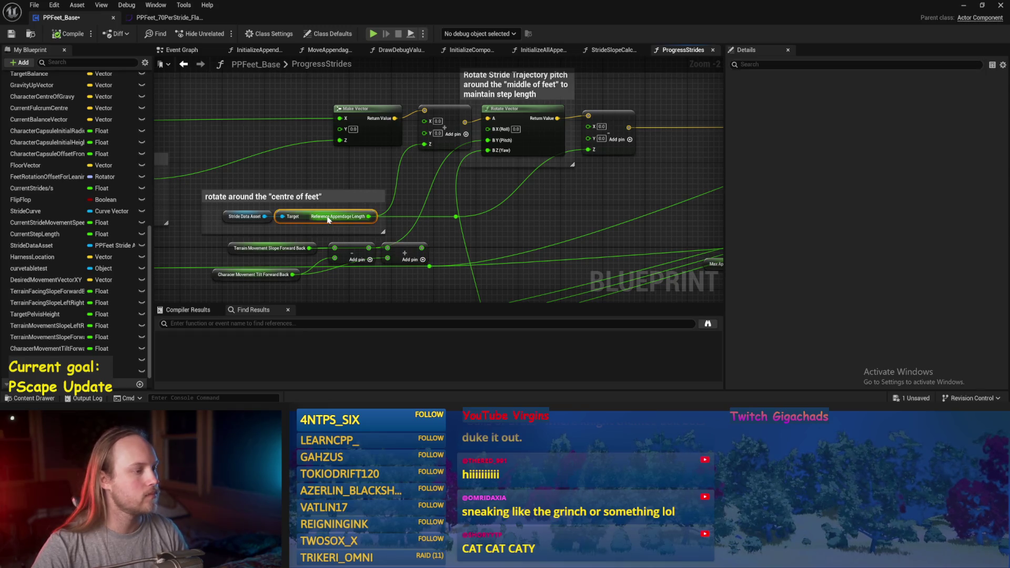
left_click(326, 170)
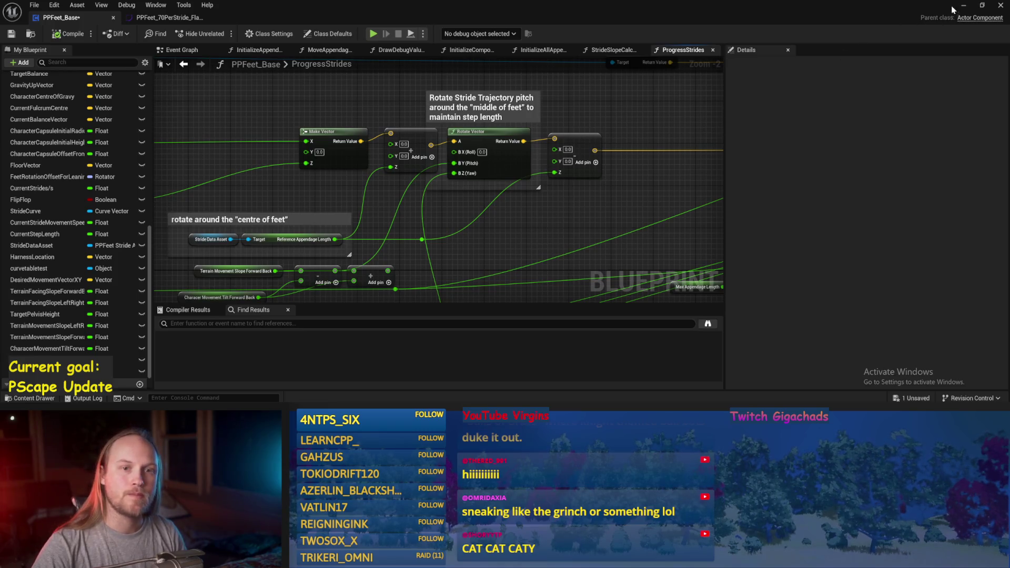
left_click(963, 5)
left_click(259, 33)
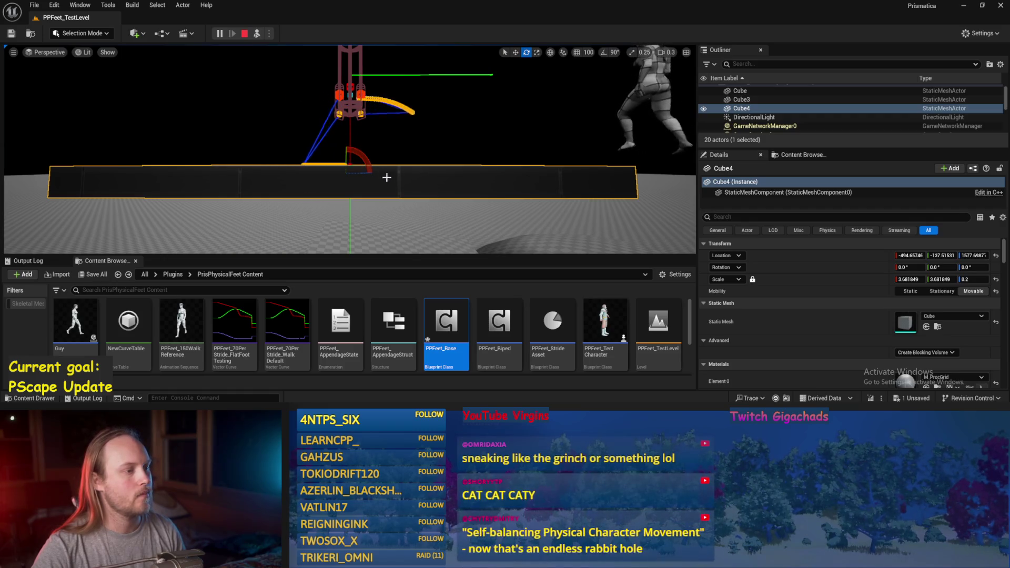
Step: Tilt Cube4 to about 25° and then about 69° under the rig, then stop simulating and save
mouse_move(340, 142)
left_mouse_down()
mouse_move(340, 174)
mouse_move(362, 153)
mouse_move(348, 146)
left_mouse_up()
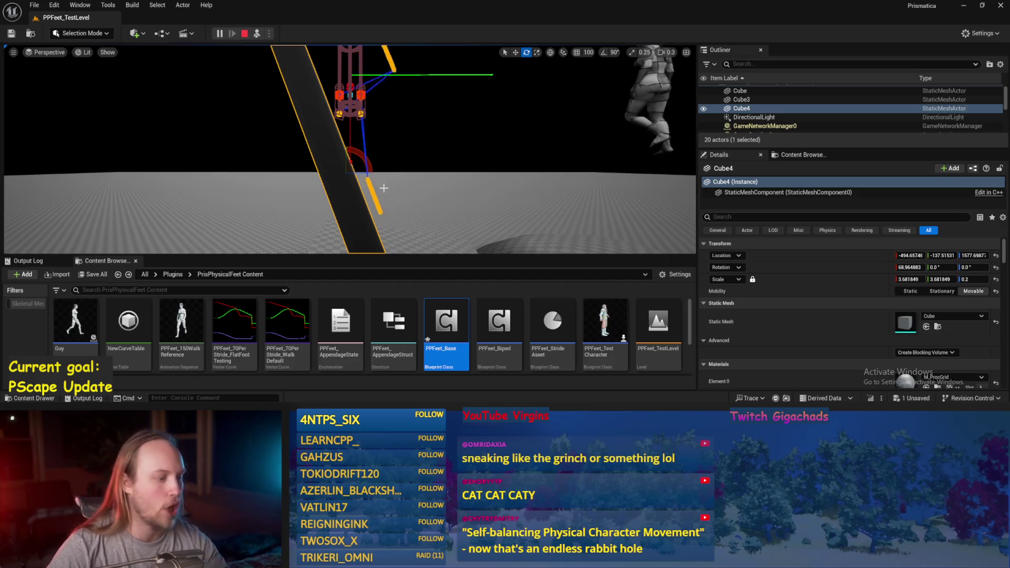
left_click_drag(369, 165, 361, 163)
key("Escape")
key("ctrl+s")
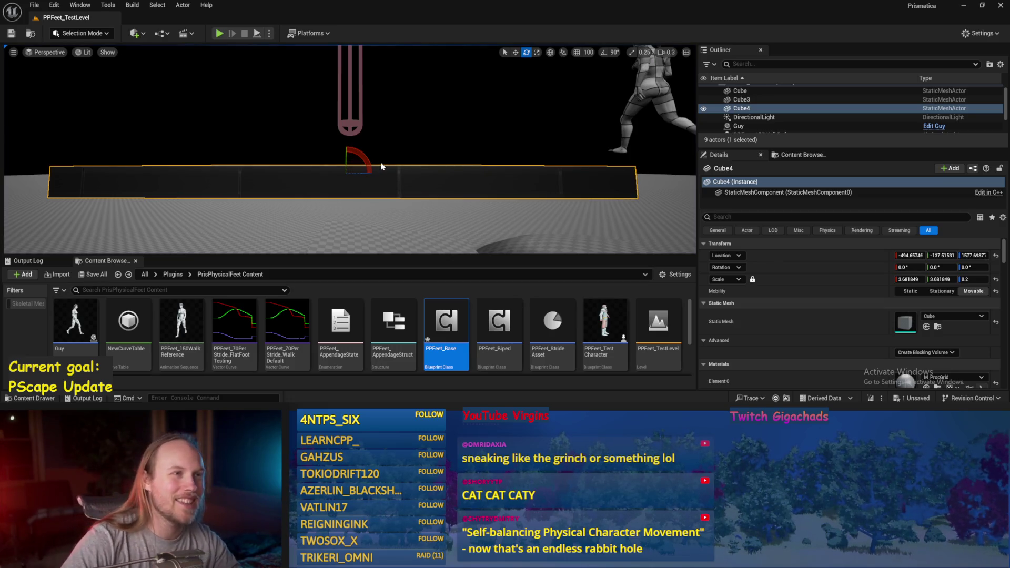
Step: Reopen PPFeet_Base's ProgressStrides graph, save it, and delete the stray Add node
double_click(446, 324)
key("ctrl+s")
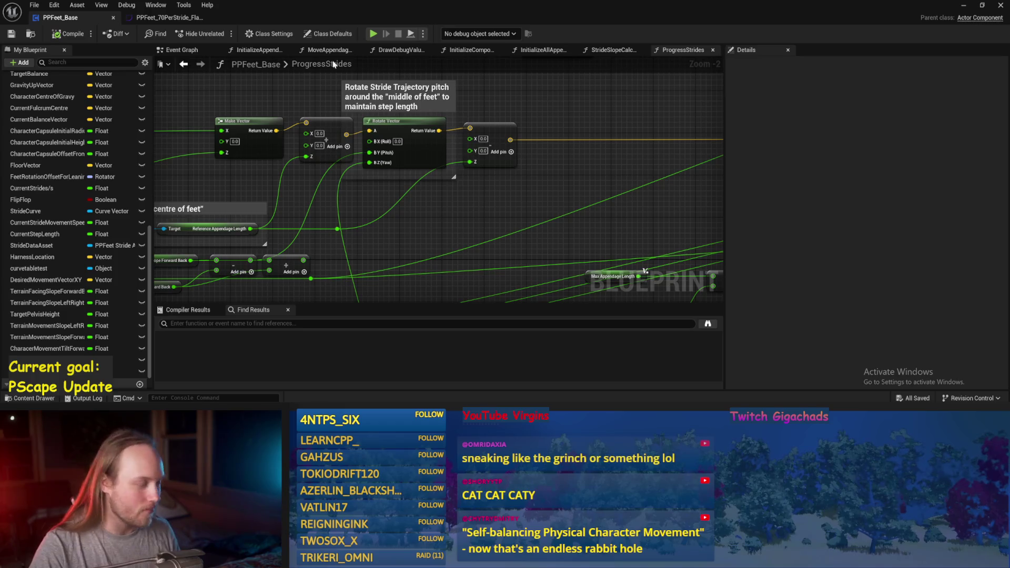
mouse_move(481, 218)
left_mouse_down()
mouse_move(549, 208)
mouse_move(533, 214)
left_mouse_up()
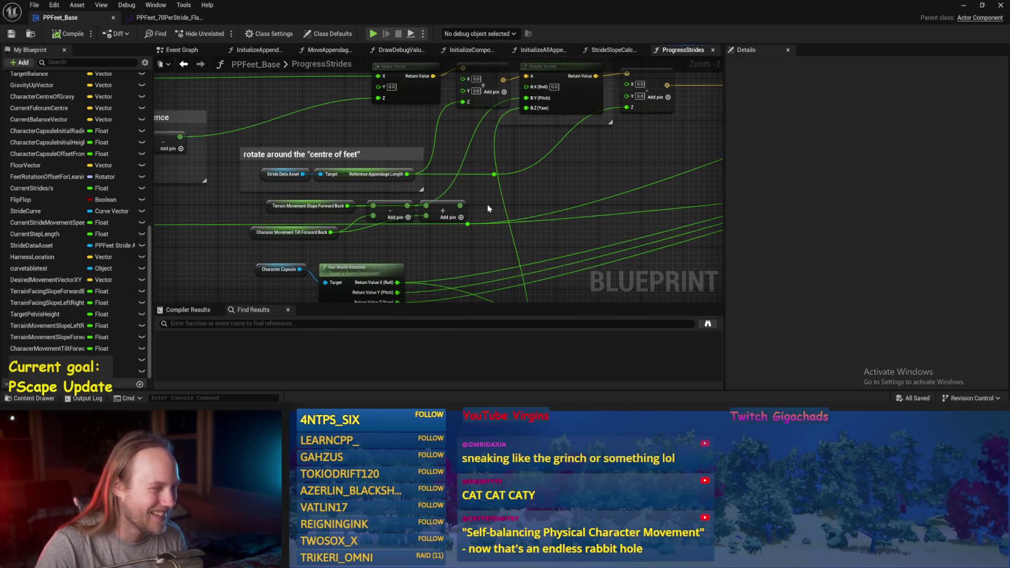
left_click_drag(456, 207, 495, 197)
key("Delete")
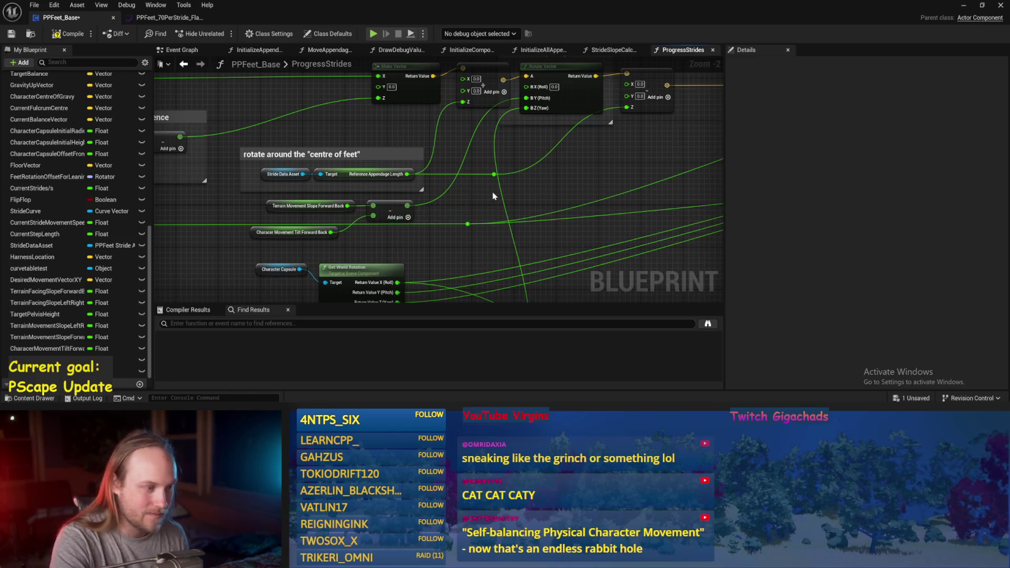
Step: Rearrange the Add node feeding the offset's Z and the Max Appendage Length node
scroll(506, 178, "down", 3)
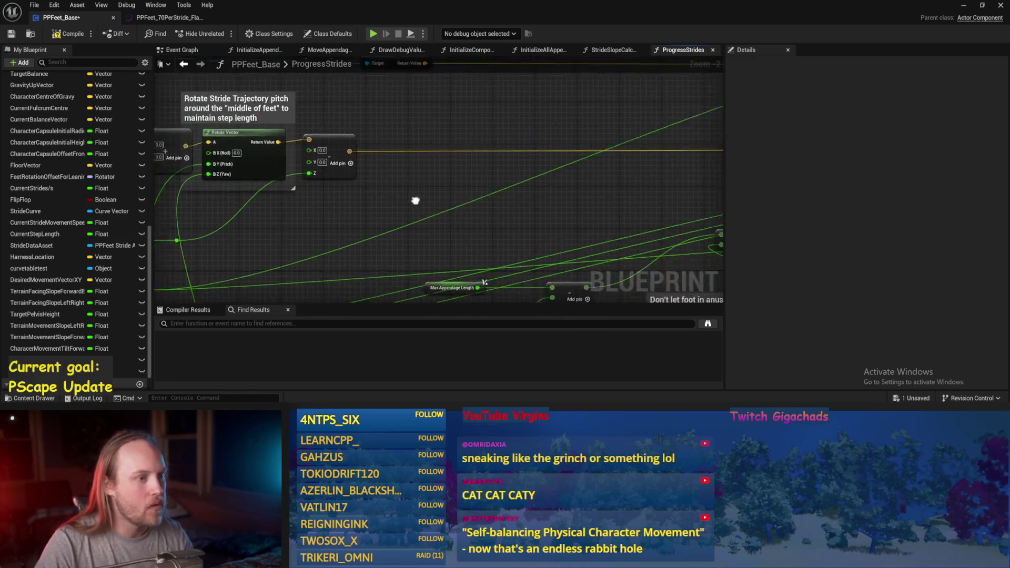
scroll(430, 174, "up", 3)
left_click(446, 130)
left_click(393, 137)
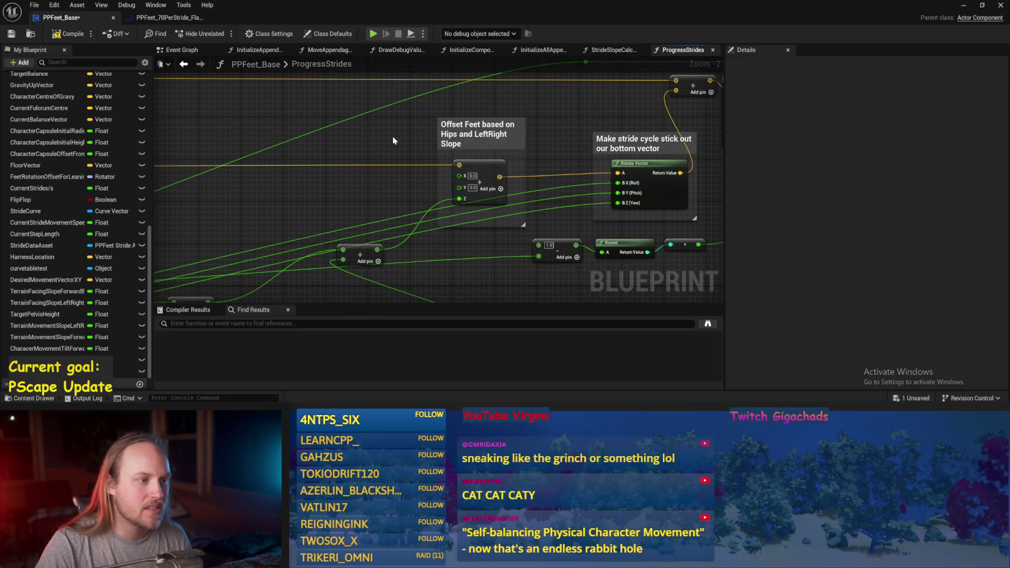
mouse_move(403, 203)
left_mouse_down()
mouse_move(445, 244)
mouse_move(463, 247)
mouse_move(541, 192)
left_mouse_up()
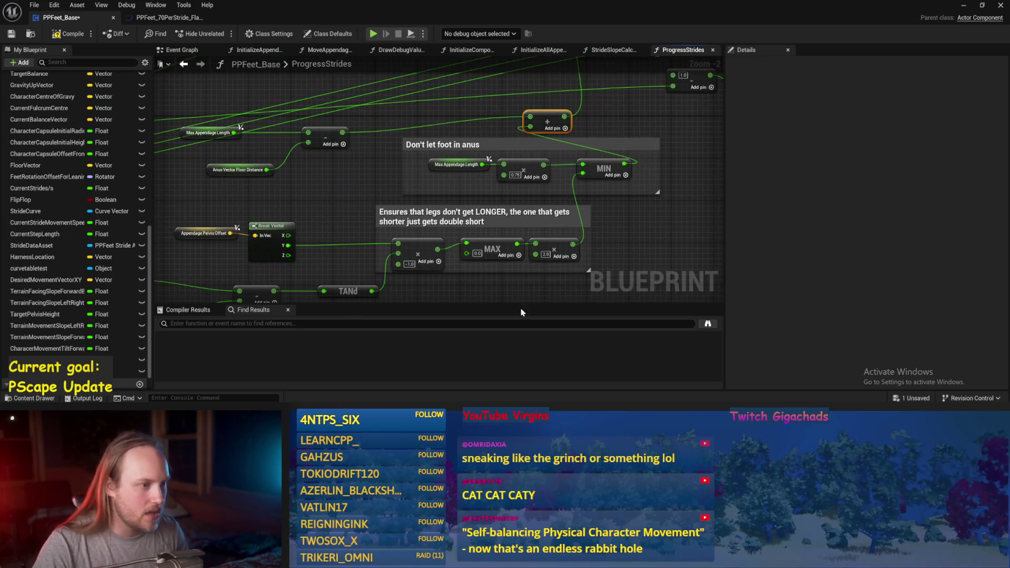
left_click_drag(617, 217, 740, 249)
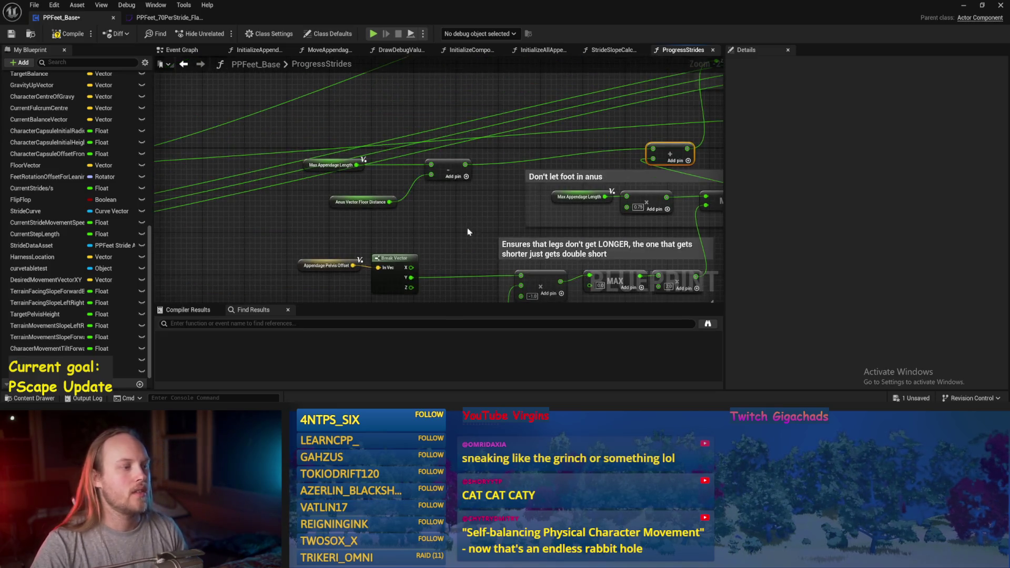
left_click_drag(308, 169, 340, 186)
mouse_move(442, 174)
left_mouse_down()
mouse_move(426, 189)
mouse_move(312, 199)
mouse_move(443, 160)
mouse_move(388, 211)
left_mouse_up()
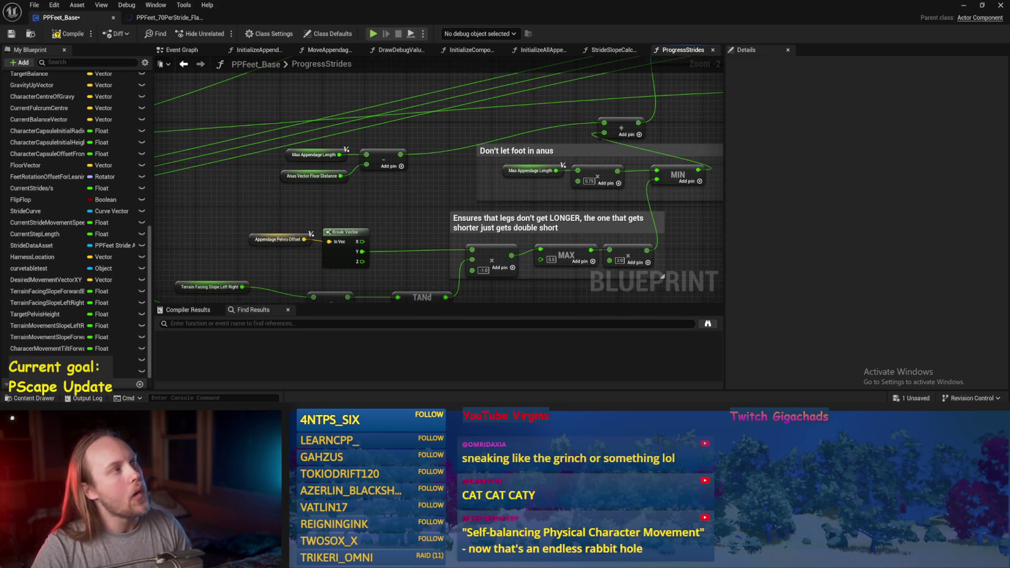
left_click(246, 183)
left_click(386, 212)
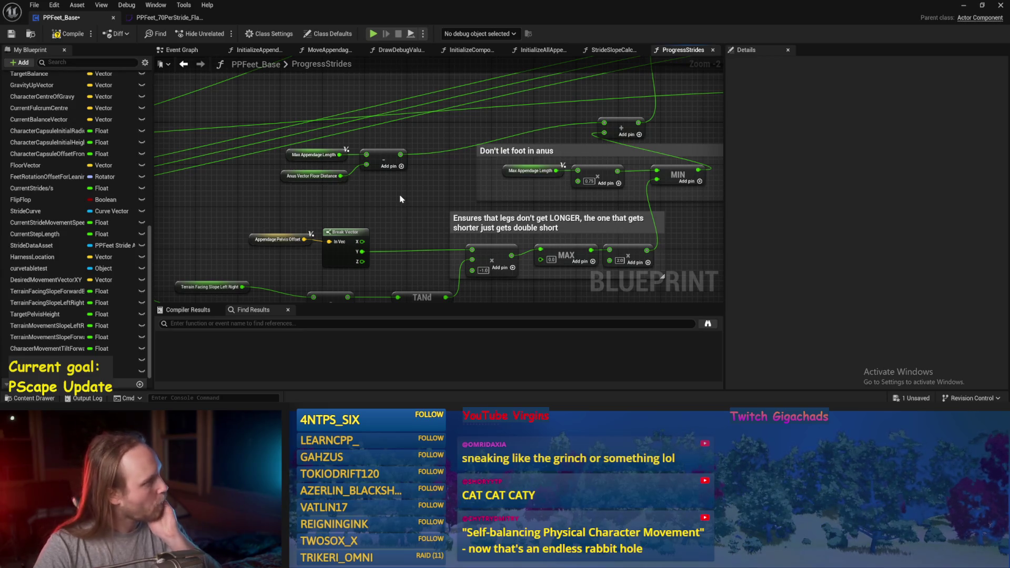
Step: Inspect the Appendage Pelvis Offset variable and rewire Break Vector's Y output
left_click_drag(400, 199, 463, 151)
left_click(327, 195)
left_click(334, 197)
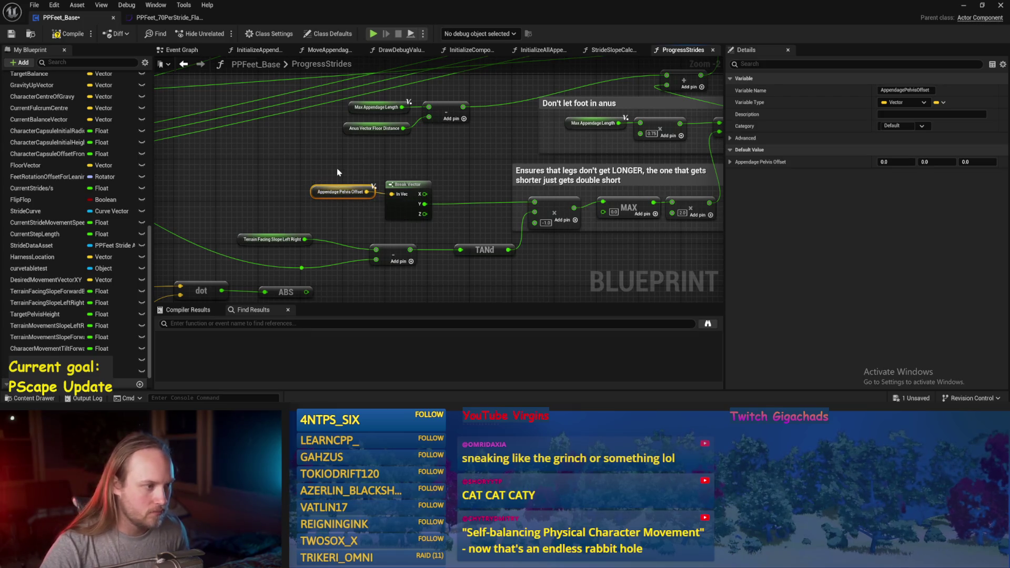
left_click_drag(337, 168, 301, 130)
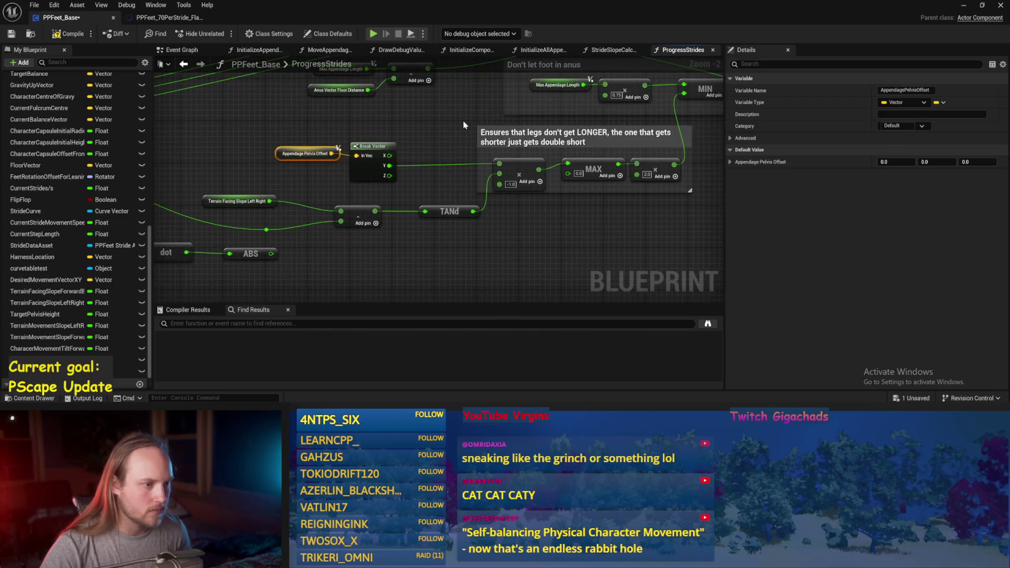
left_click(449, 128)
scroll(331, 193, "up", 1)
mouse_move(420, 135)
left_mouse_down()
mouse_move(330, 194)
mouse_move(377, 152)
left_mouse_up()
left_click_drag(284, 136, 371, 238)
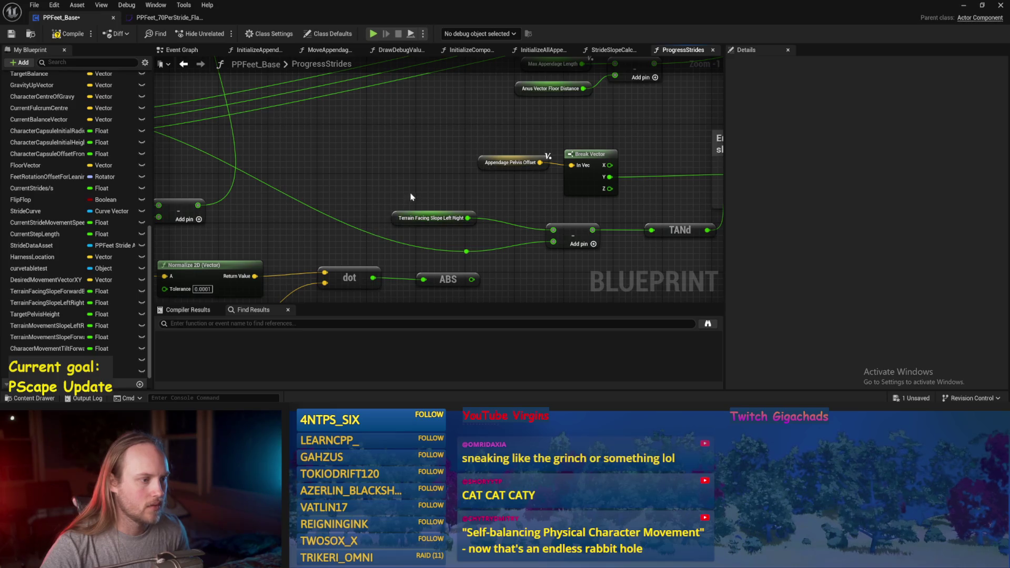
Step: Add a reroute point on the slope wire, move it left, and save the blueprint
mouse_move(333, 196)
left_mouse_down()
mouse_move(561, 196)
mouse_move(342, 151)
mouse_move(461, 185)
left_mouse_up()
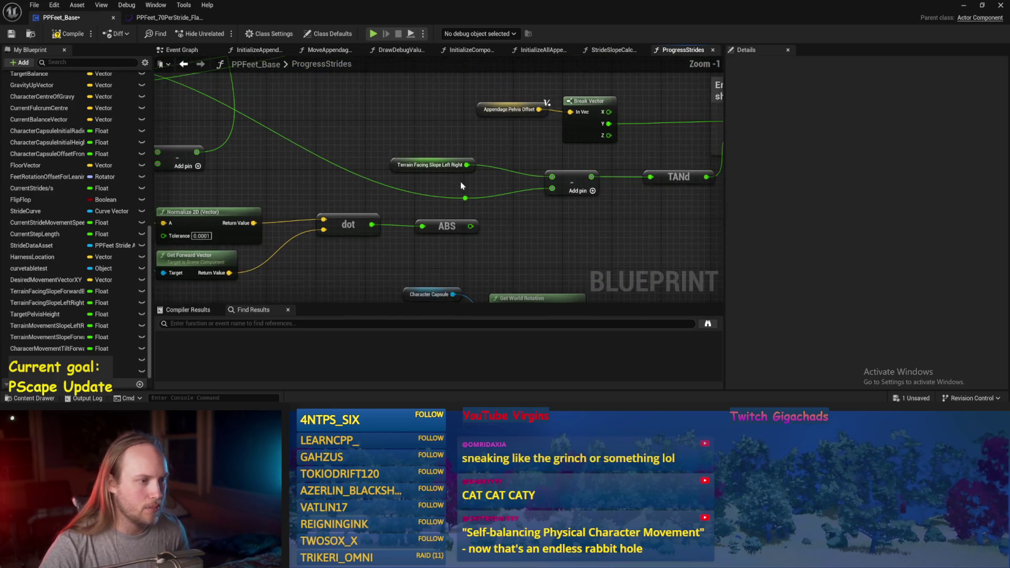
double_click(419, 197)
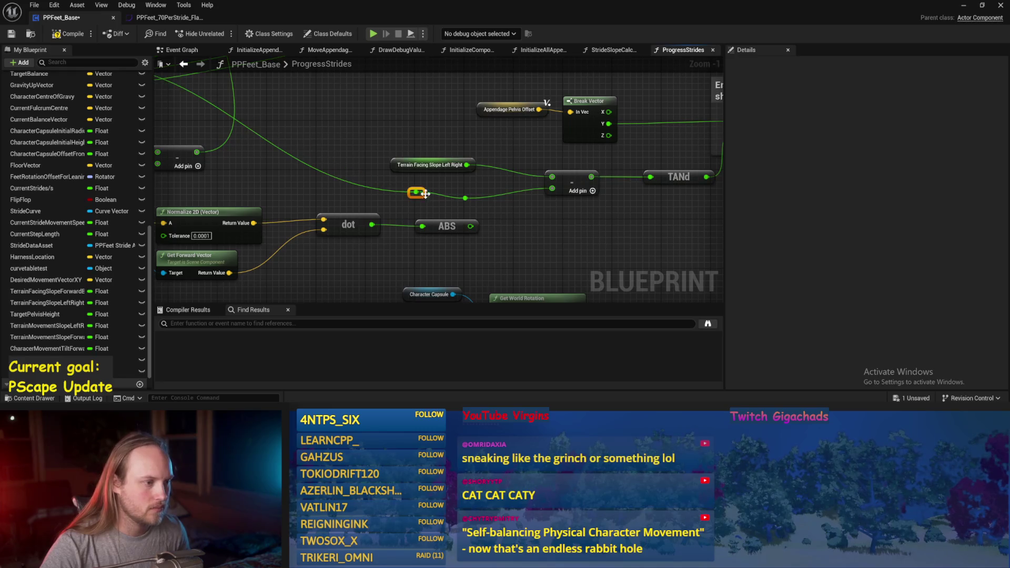
mouse_move(422, 197)
left_mouse_down()
mouse_move(363, 211)
mouse_move(368, 190)
mouse_move(380, 206)
mouse_move(125, 197)
left_mouse_up()
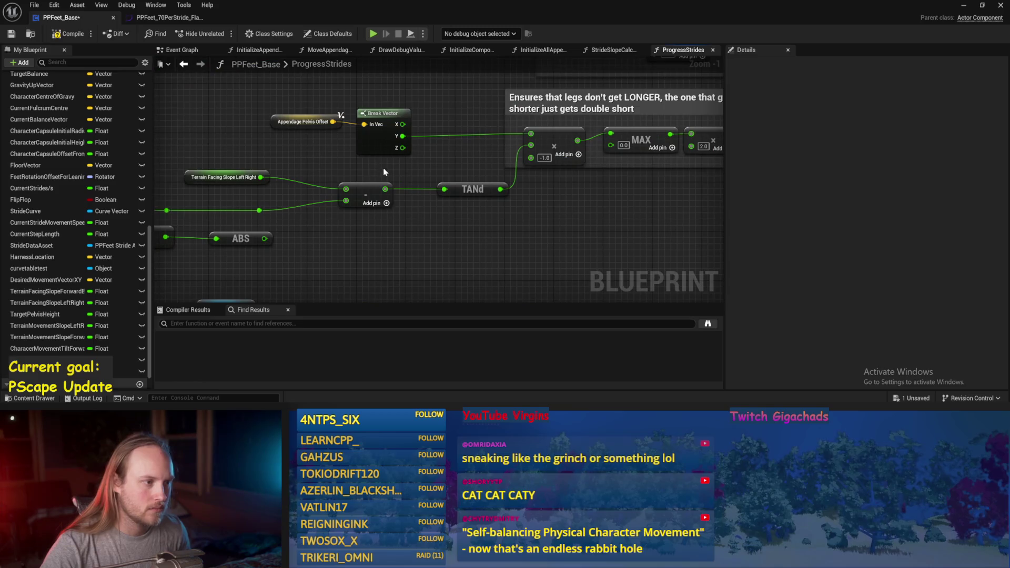
left_click(12, 37)
Step: Make the leg-length comment box slightly taller, then return to the test level
mouse_move(462, 106)
left_mouse_down()
mouse_move(358, 156)
mouse_move(285, 160)
left_mouse_up()
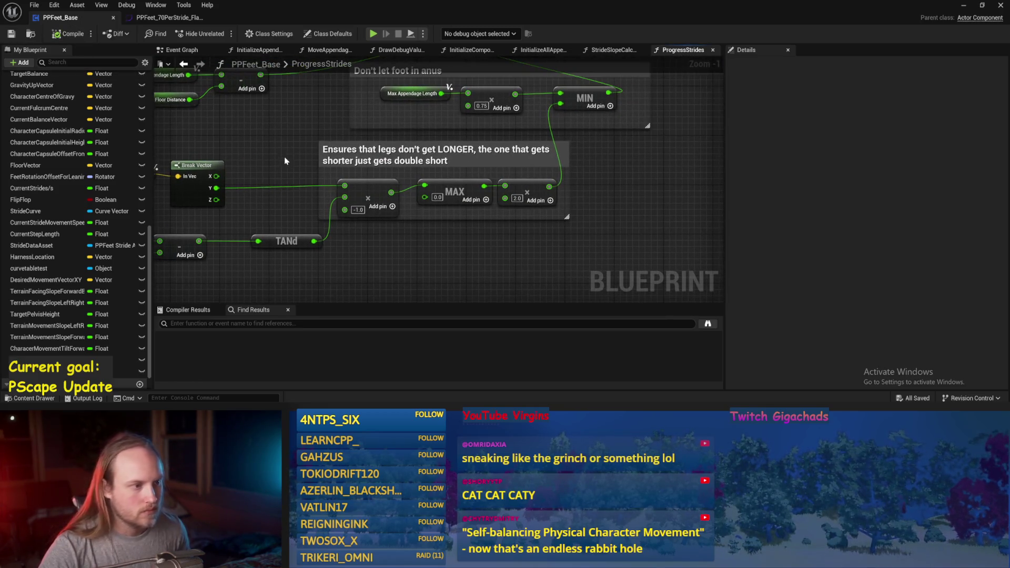
left_click_drag(446, 218, 446, 224)
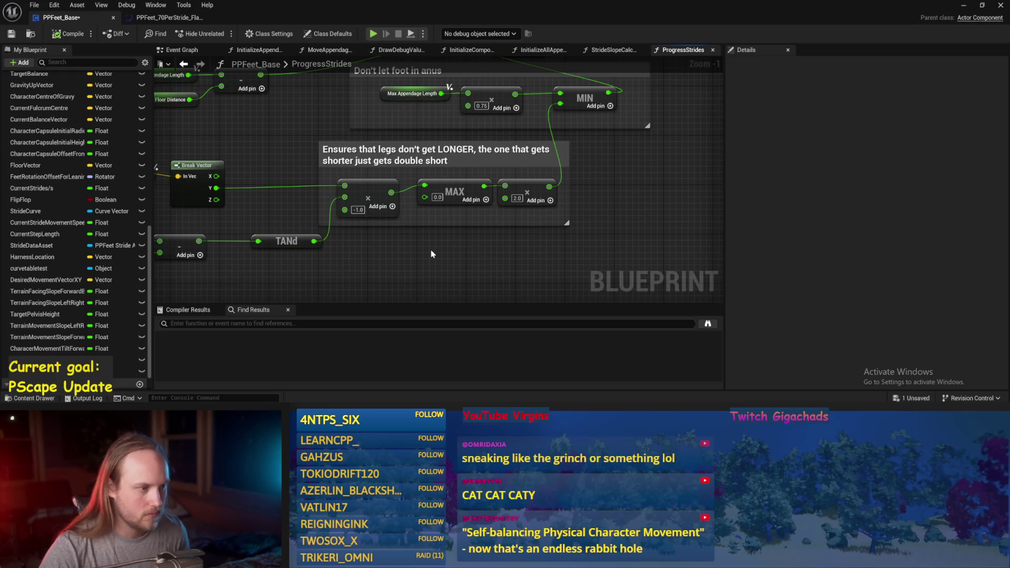
left_click_drag(387, 261, 467, 259)
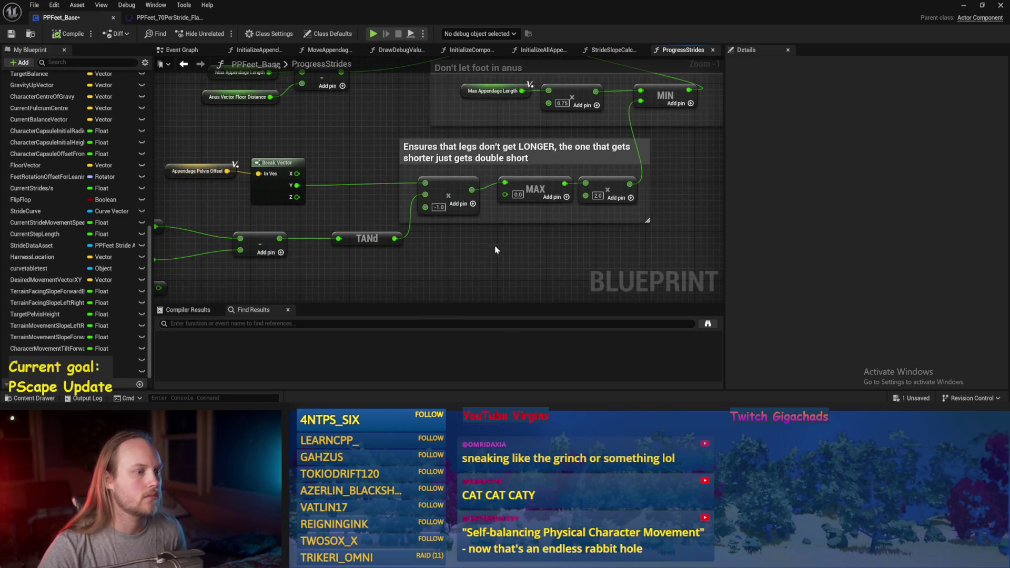
left_click(964, 5)
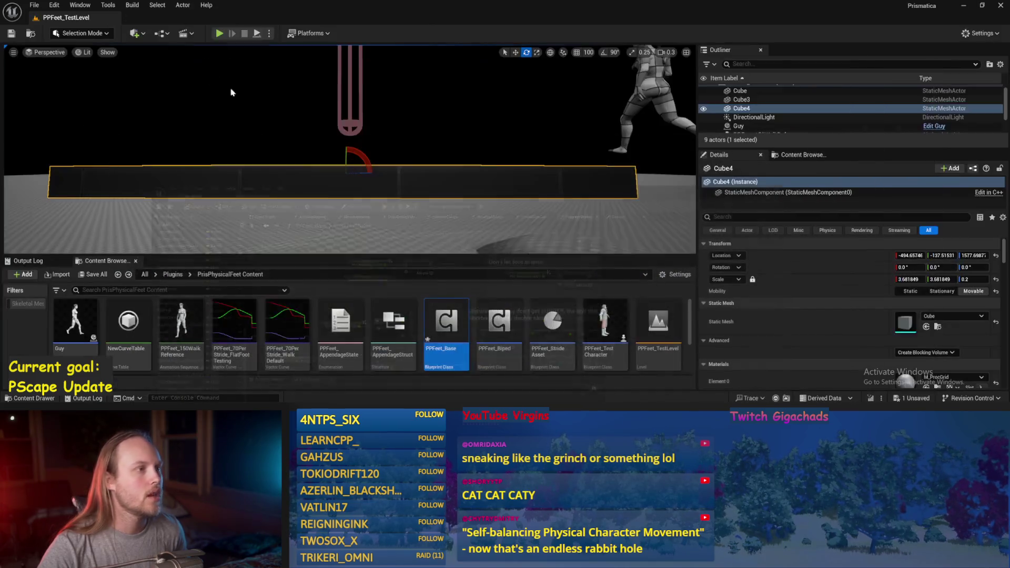
Step: Simulate the level, tilt Cube4 to about 50°, and bring the PPFeet_Base blueprint back up
key("alt+p")
mouse_move(365, 159)
left_mouse_down()
mouse_move(380, 199)
mouse_move(422, 194)
left_mouse_up()
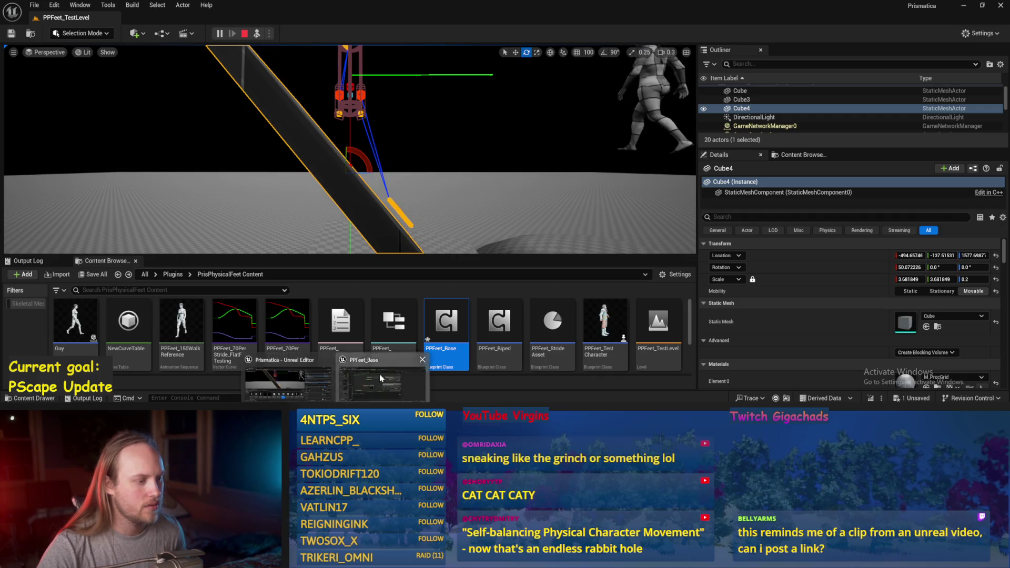
left_click(380, 374)
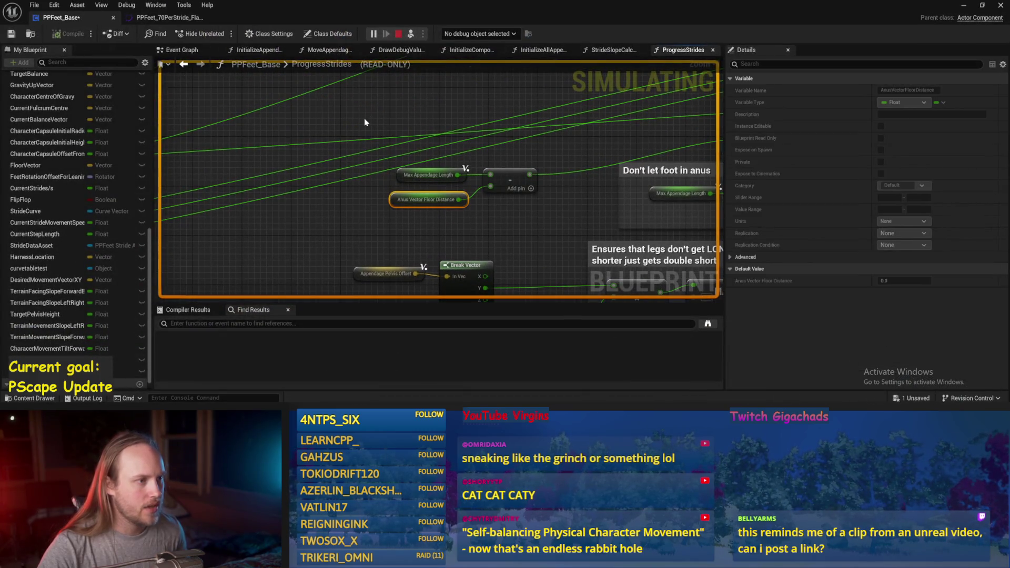
Step: Stop the simulation and save the PPFeet_Base blueprint
key("Escape")
left_click(12, 34)
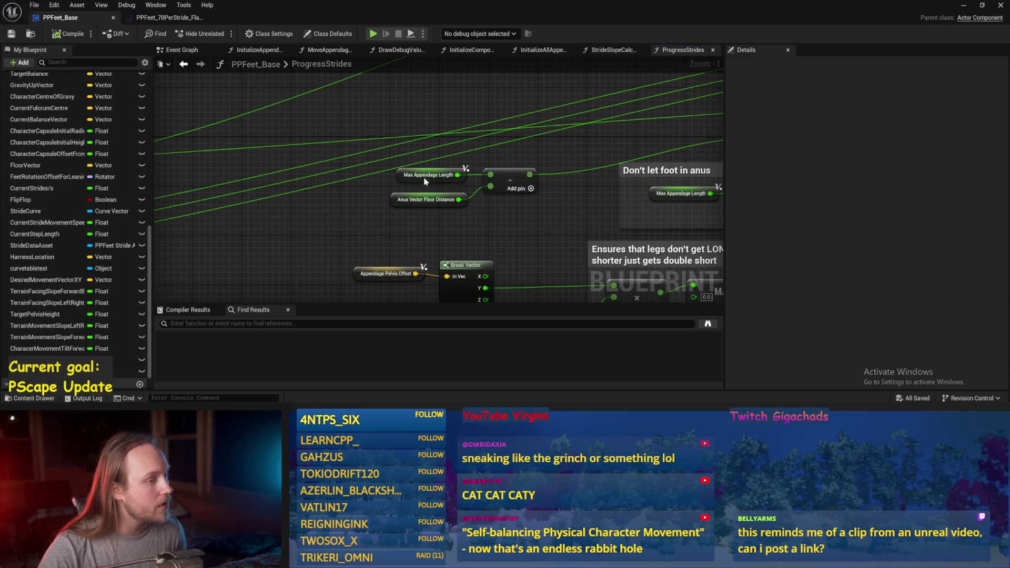
scroll(374, 147, "down", 1)
mouse_move(374, 147)
left_mouse_down()
mouse_move(649, 212)
mouse_move(385, 113)
mouse_move(375, 211)
mouse_move(351, 284)
mouse_move(273, 199)
left_mouse_up()
scroll(273, 198, "down", 1)
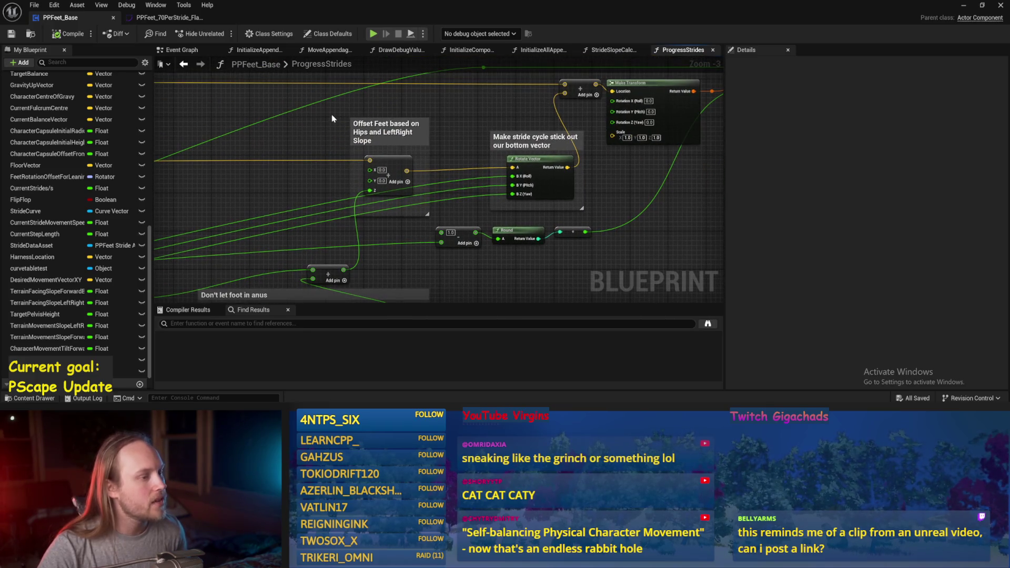
Step: Place the Make Vector node beside Rotate Vector and shift the Offset Feet group further left
mouse_move(332, 118)
left_mouse_down()
mouse_move(429, 214)
mouse_move(347, 192)
mouse_move(421, 189)
mouse_move(310, 177)
mouse_move(467, 180)
mouse_move(340, 206)
left_mouse_up()
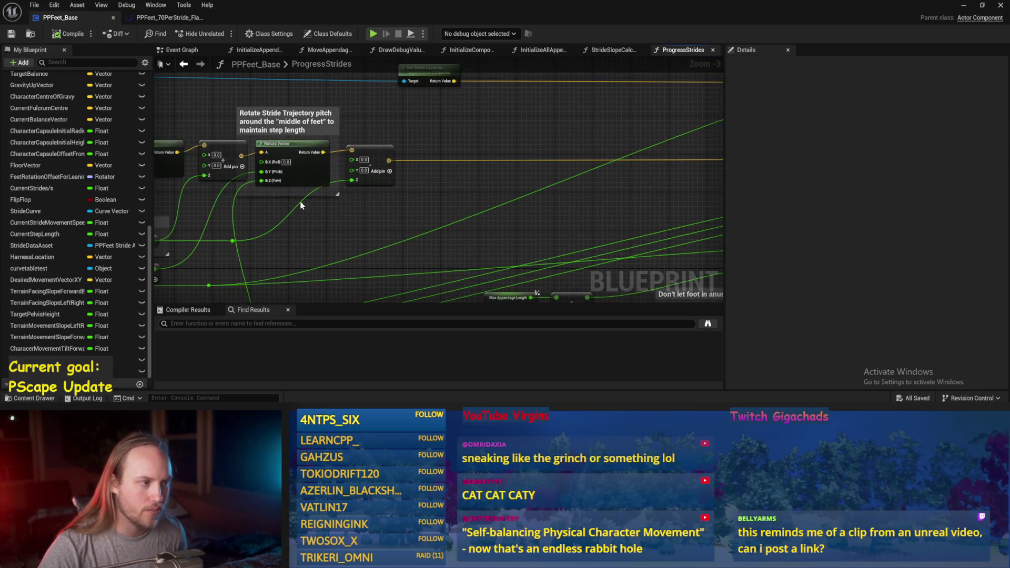
scroll(300, 205, "up", 2)
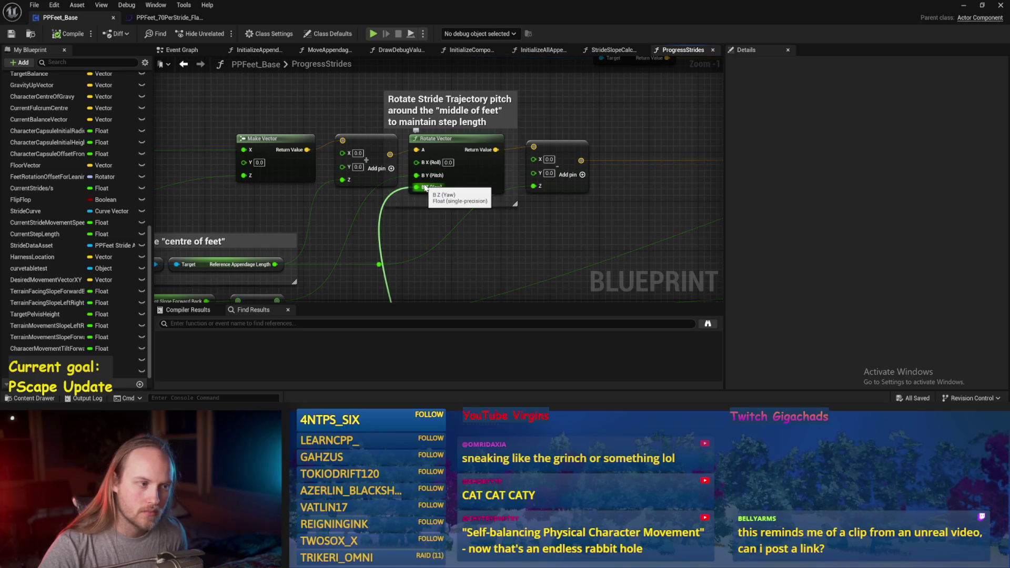
mouse_move(425, 187)
left_mouse_down()
mouse_move(410, 243)
mouse_move(352, 131)
mouse_move(560, 146)
mouse_move(435, 202)
left_mouse_up()
mouse_move(397, 140)
left_mouse_down()
mouse_move(555, 138)
mouse_move(388, 133)
left_mouse_up()
mouse_move(363, 191)
left_mouse_down()
mouse_move(431, 199)
mouse_move(294, 211)
mouse_move(363, 202)
mouse_move(336, 225)
left_mouse_up()
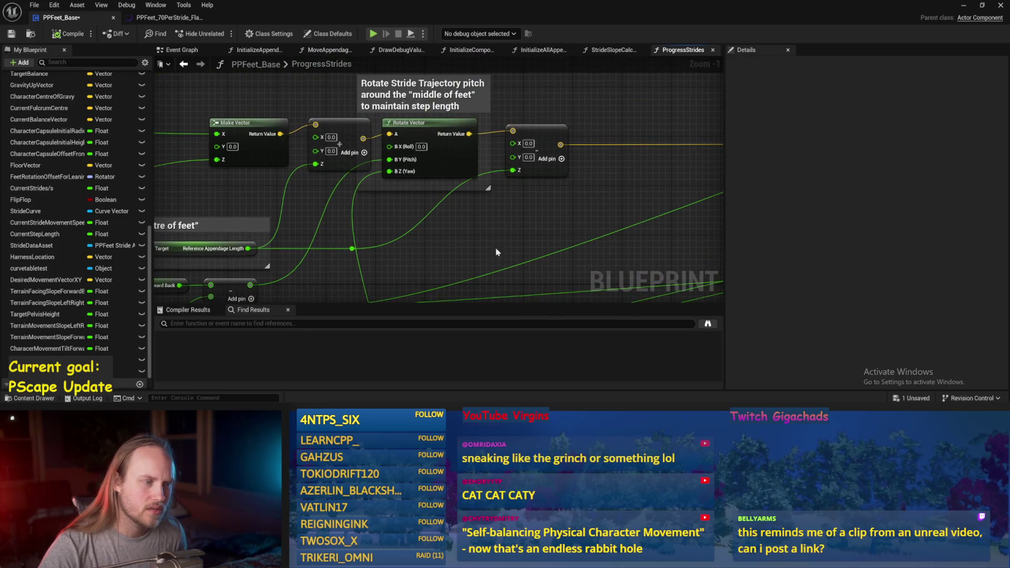
scroll(442, 206, "down", 2)
left_click_drag(468, 188, 385, 229)
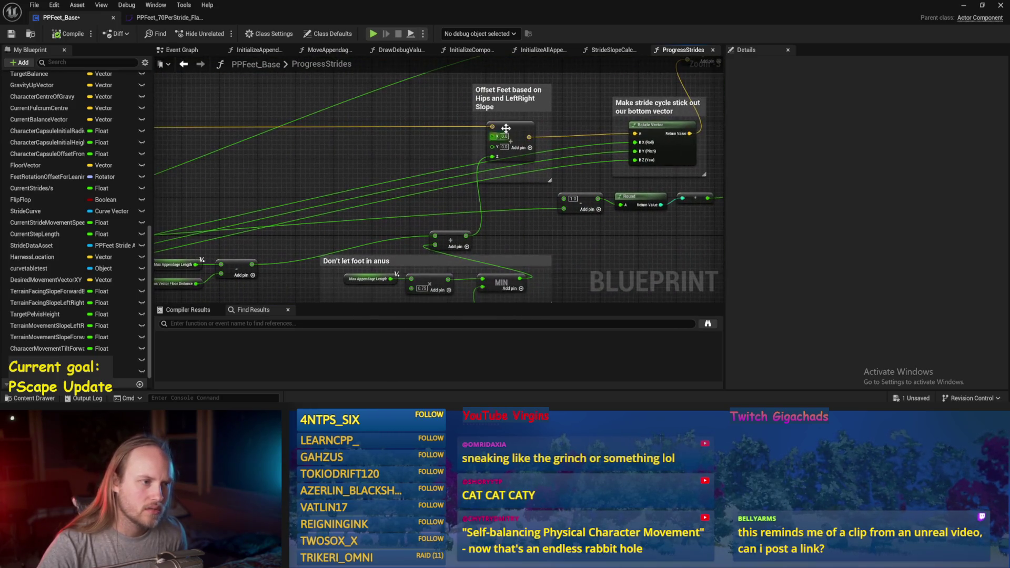
left_click_drag(522, 162, 361, 181)
left_click(468, 153)
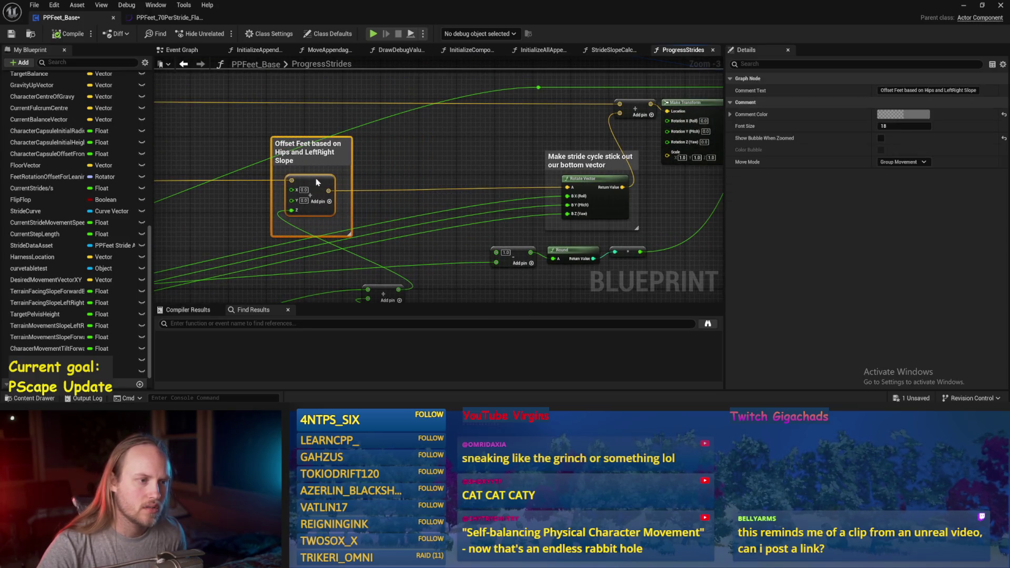
Step: Change 'bottom' to 'anus' in the comment title above Rotate Vector
left_click(579, 160)
scroll(496, 162, "up", 3)
double_click(497, 162)
double_click(524, 163)
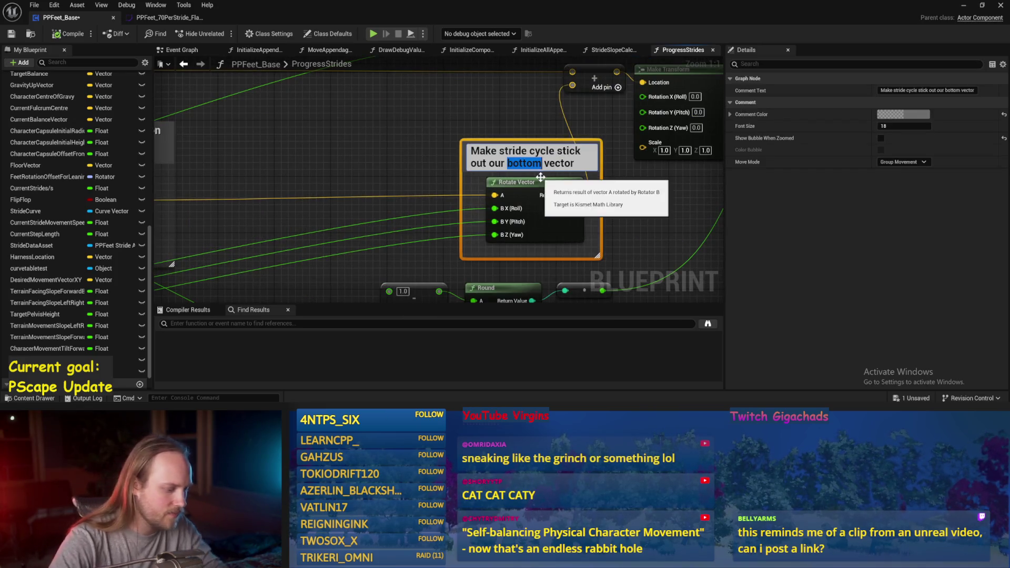
type("anus")
key("Return")
left_click(394, 125)
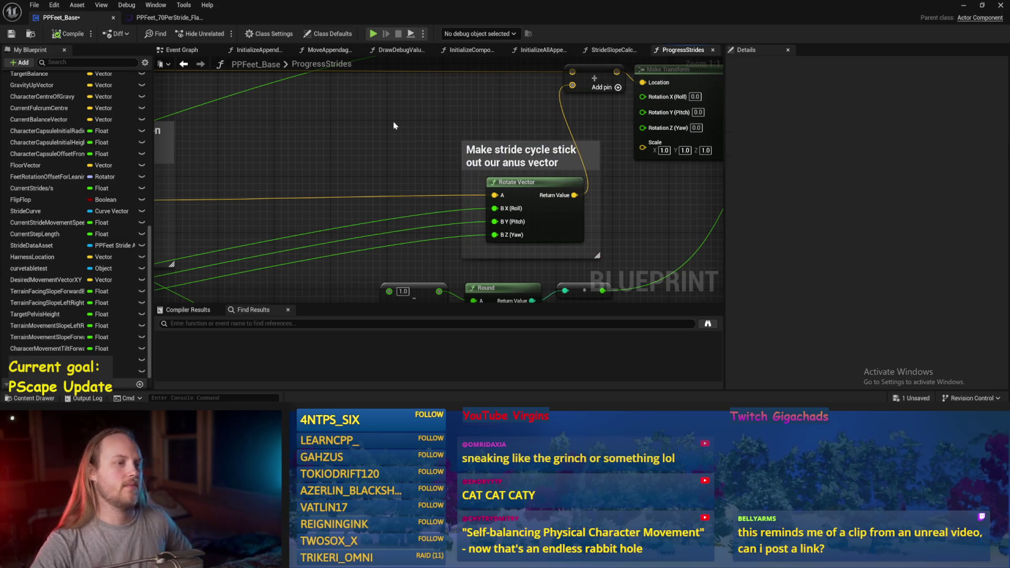
scroll(287, 165, "down", 2)
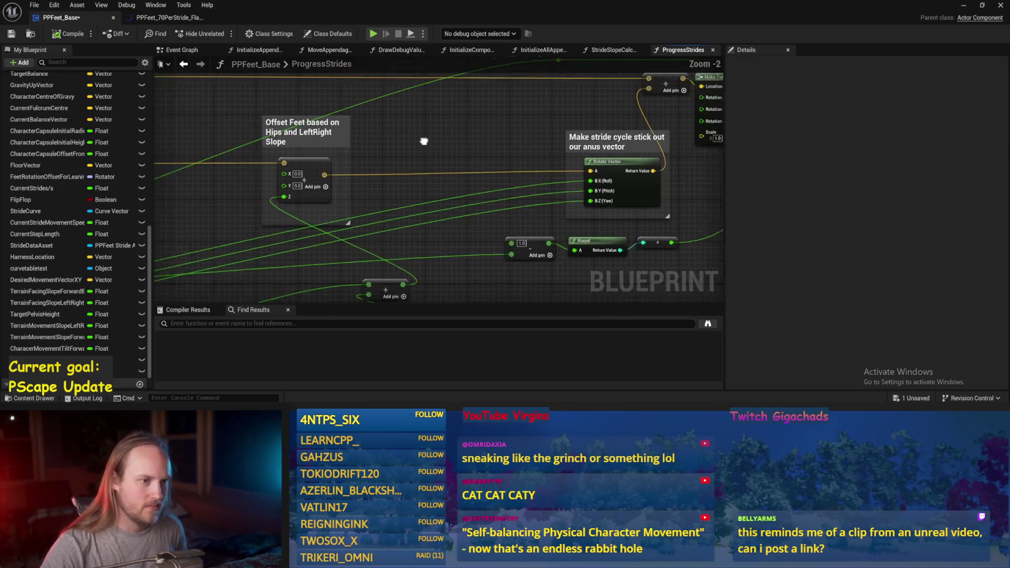
left_click_drag(315, 139, 410, 131)
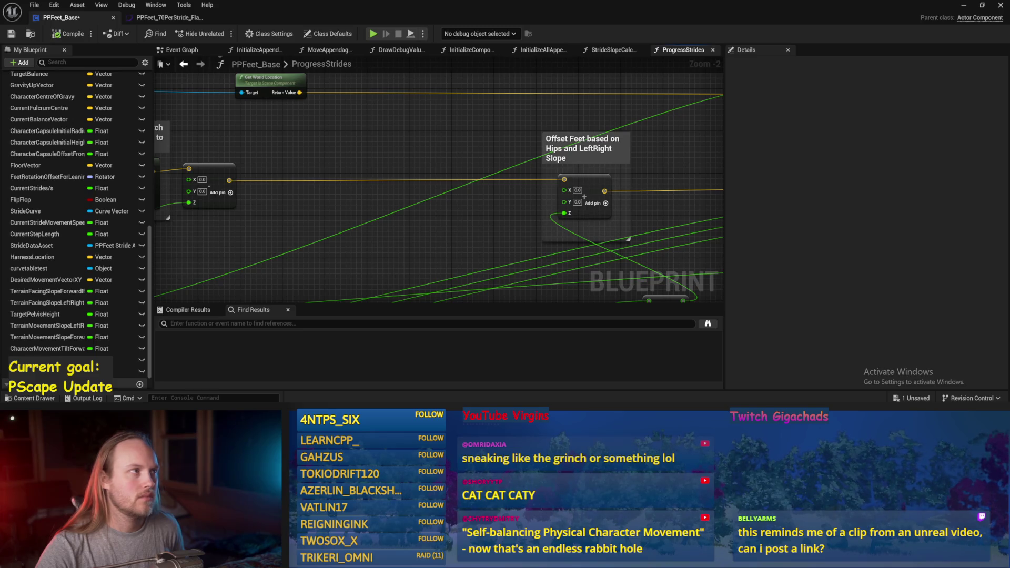
Step: Nudge the output vector node and Rotate Stride Trajectory group right, and save
left_click_drag(464, 223, 513, 204)
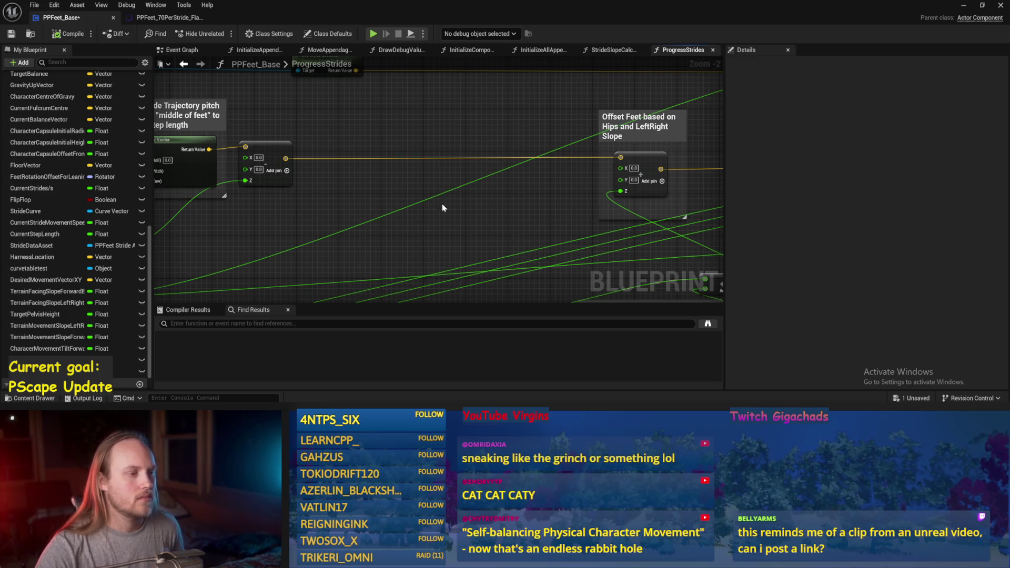
left_click_drag(442, 208, 534, 223)
left_click(11, 33)
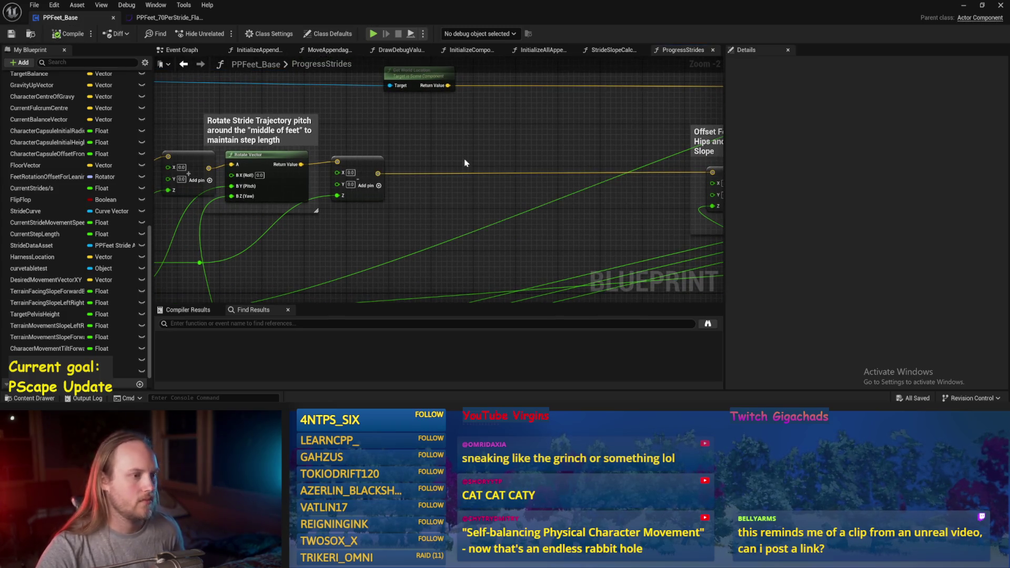
left_click_drag(464, 163, 574, 143)
left_click(488, 155)
left_click_drag(486, 152, 518, 149)
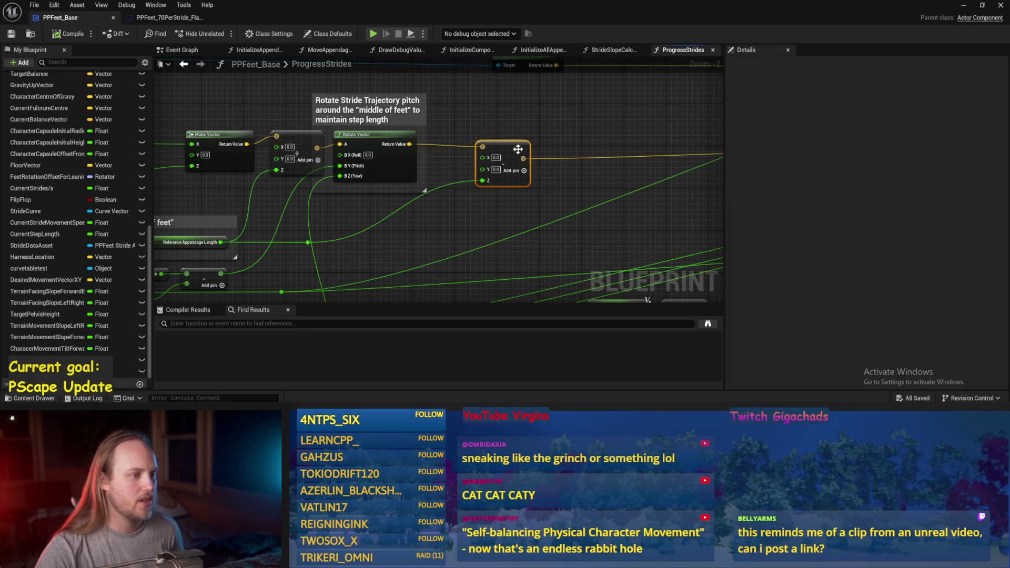
left_click_drag(391, 159, 412, 160)
left_click_drag(518, 159, 512, 162)
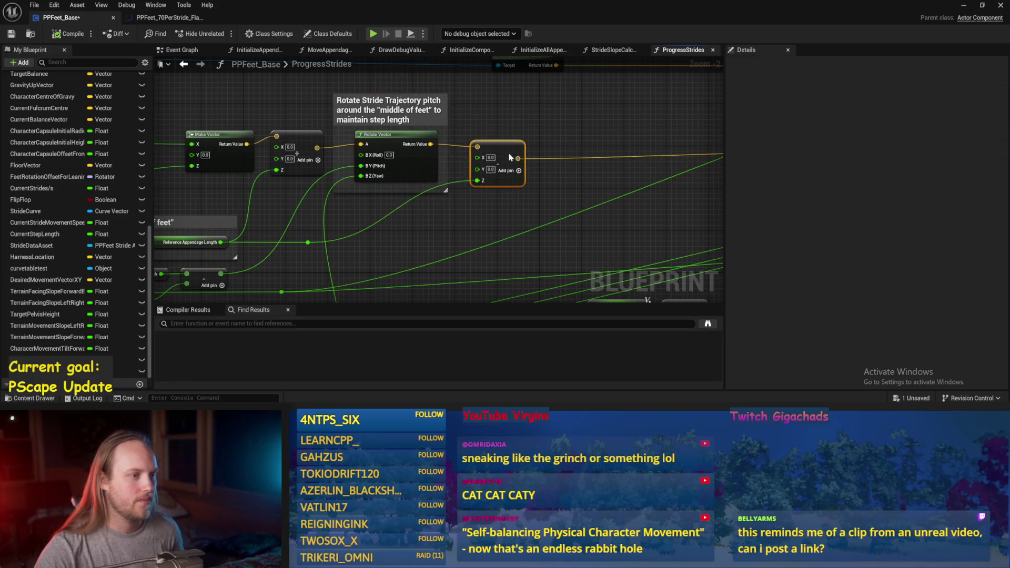
left_click(11, 34)
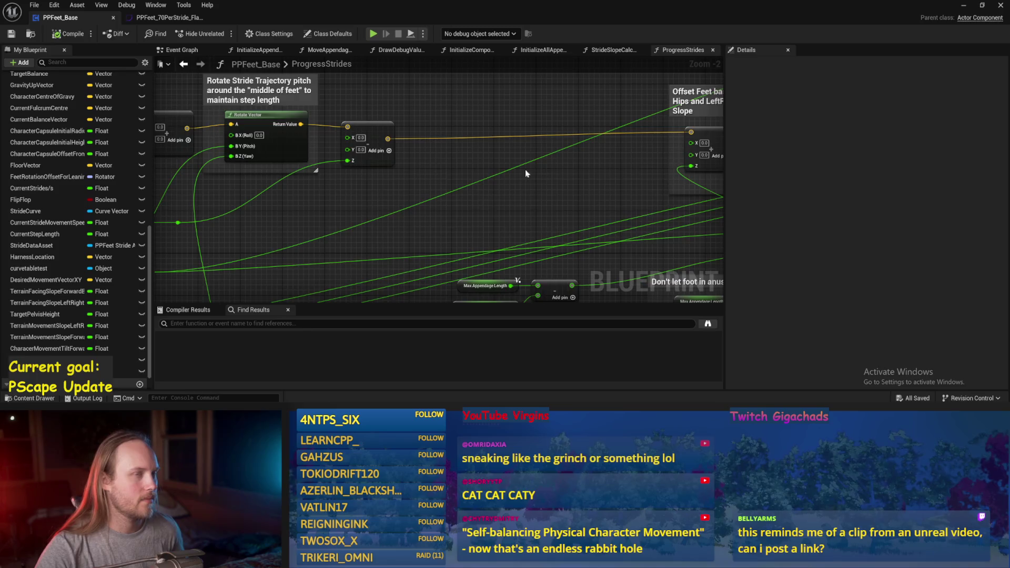
Step: Move the Set members node right and add a reroute point on its transform wire
left_click_drag(545, 166, 479, 194)
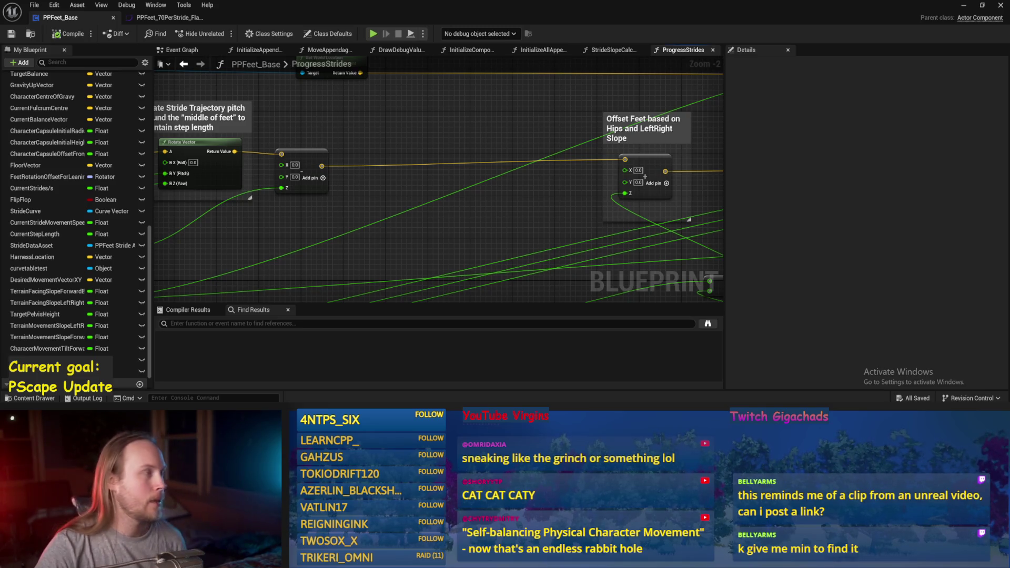
scroll(509, 271, "down", 2)
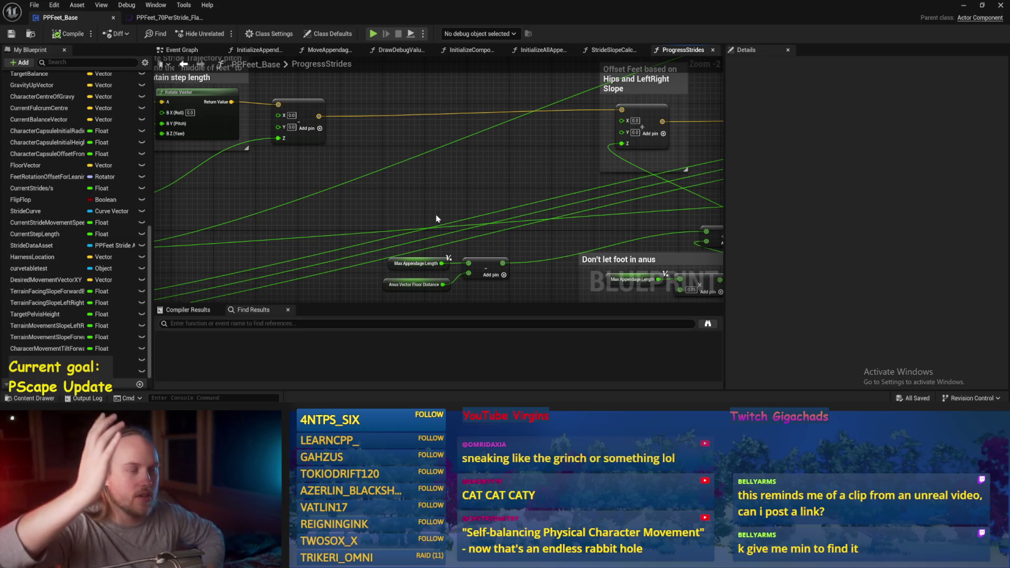
scroll(436, 219, "down", 1)
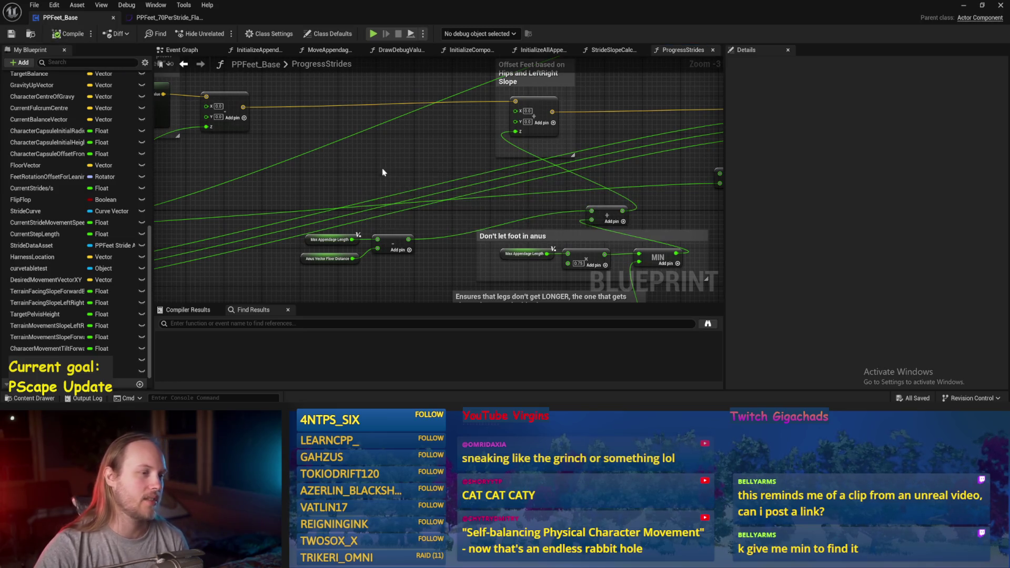
left_click_drag(539, 96, 405, 153)
left_click_drag(596, 123, 456, 114)
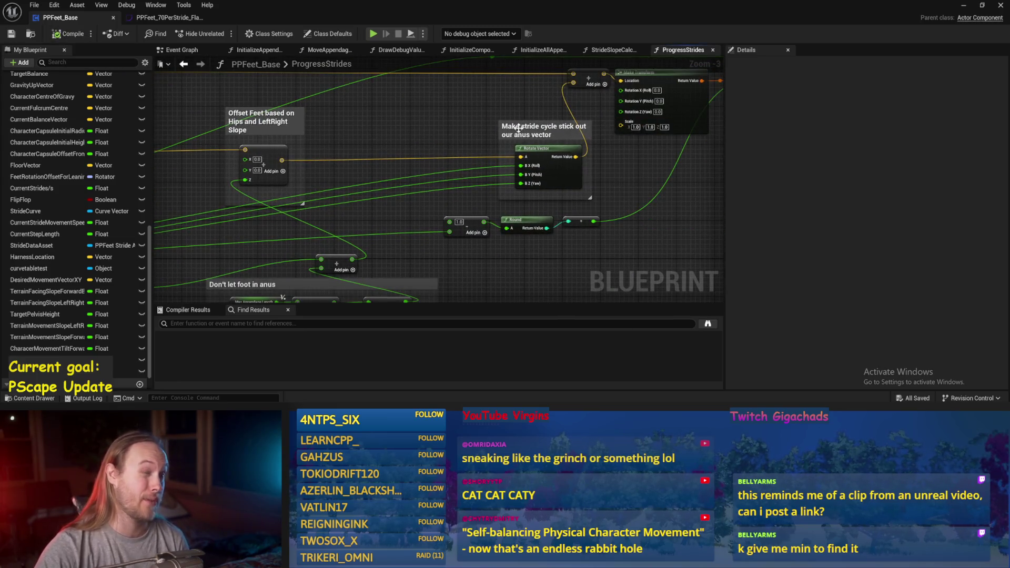
left_click_drag(519, 128, 414, 155)
left_click_drag(572, 174, 507, 155)
mouse_move(625, 151)
left_mouse_down()
mouse_move(605, 223)
mouse_move(586, 200)
mouse_move(522, 199)
left_mouse_up()
left_click_drag(555, 152, 617, 151)
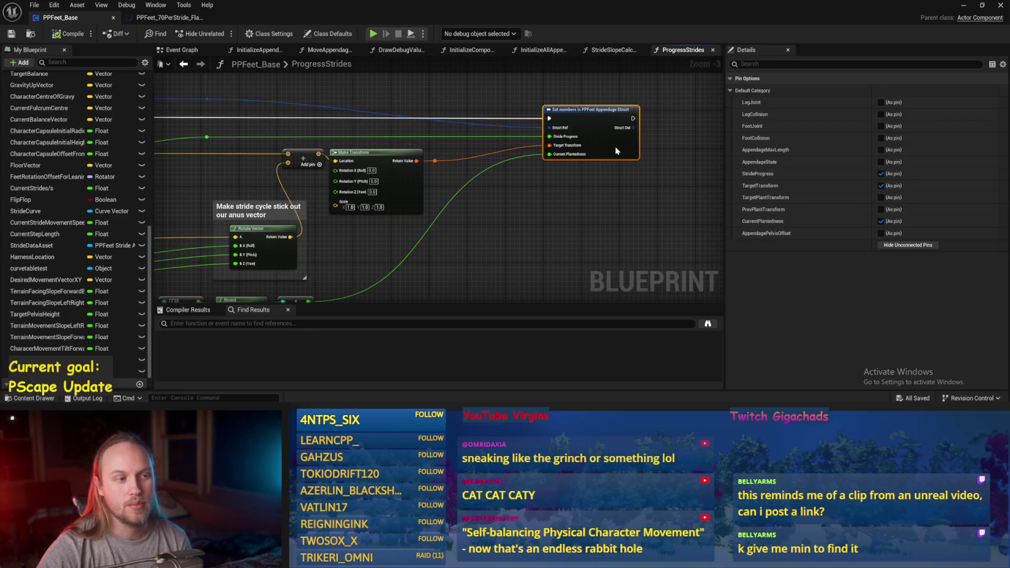
mouse_move(468, 177)
left_mouse_down()
mouse_move(586, 131)
mouse_move(582, 116)
mouse_move(602, 116)
mouse_move(586, 116)
left_mouse_up()
double_click(553, 116)
Step: Compile and save the PPFeet_Base blueprint
left_click(68, 33)
left_click(11, 34)
left_click(964, 5)
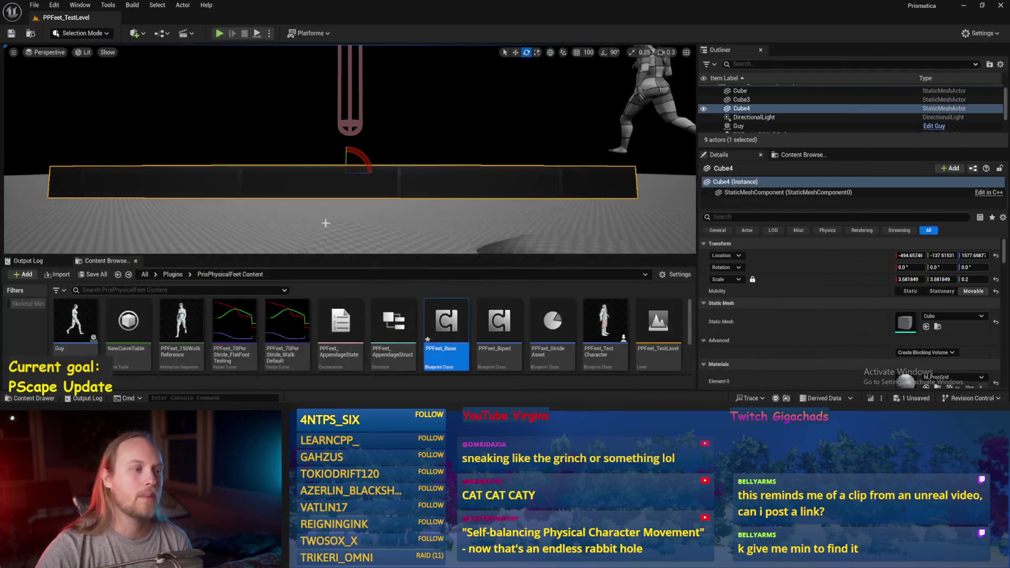
Step: Simulate with Cube4 tilted to a 46° ramp, stop, and reopen PPFeet_Base
left_click(257, 33)
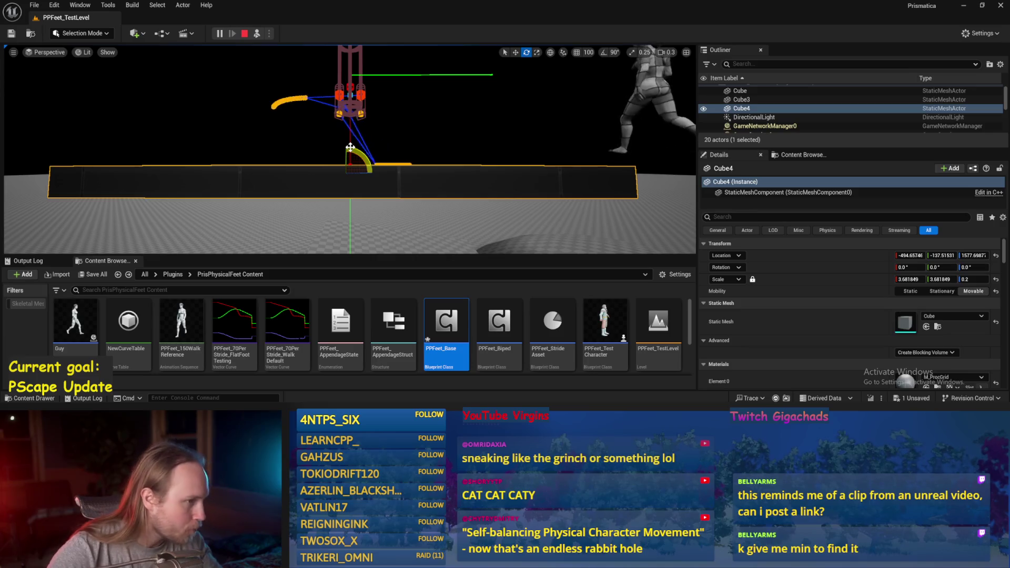
left_click_drag(360, 151, 339, 195)
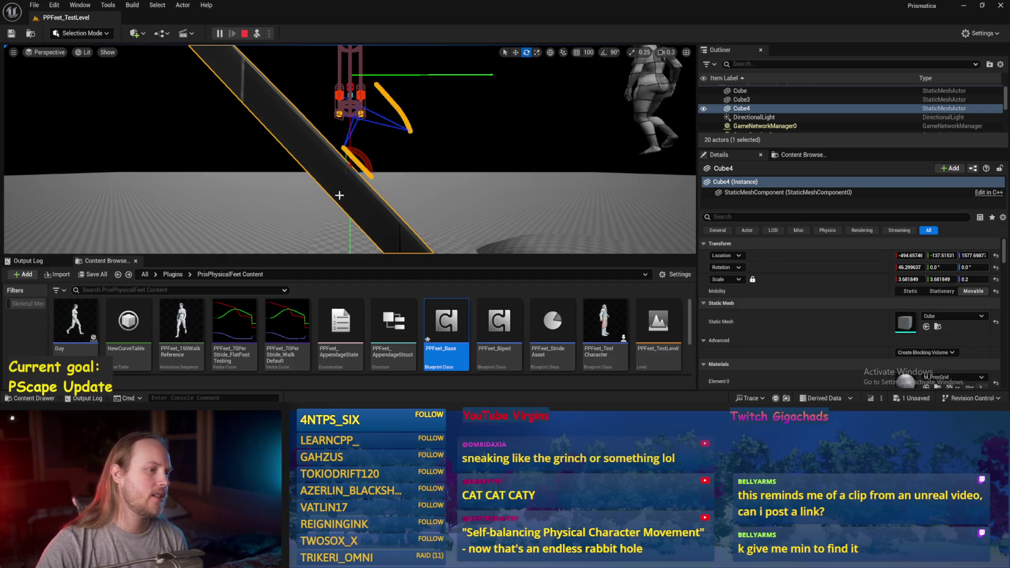
key("Escape")
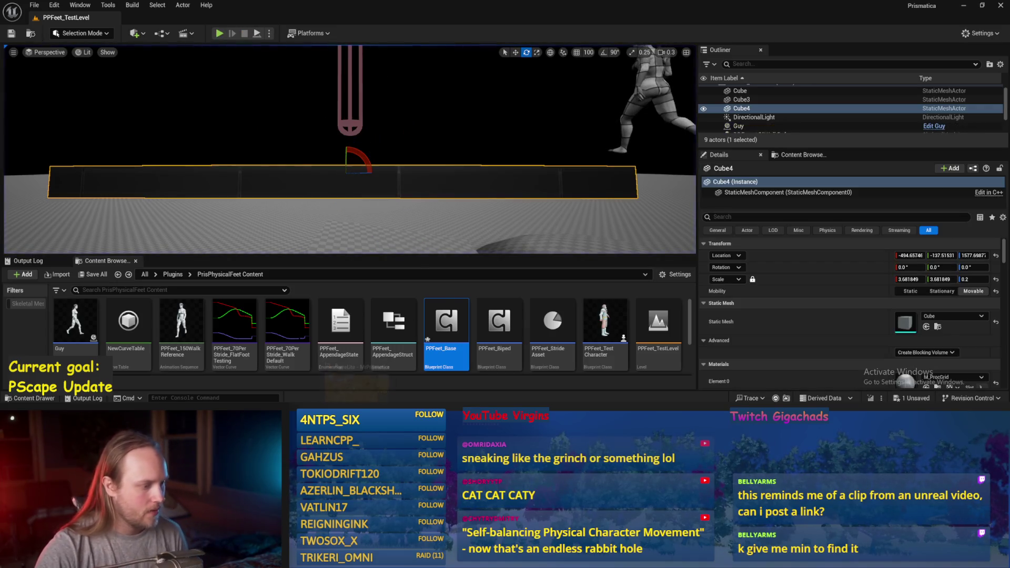
double_click(446, 322)
Step: Pan to the Rotate Stride Trajectory section, save PPFeet_Base, and switch to RuneLite
mouse_move(443, 181)
left_mouse_down()
mouse_move(562, 277)
mouse_move(670, 224)
mouse_move(577, 135)
mouse_move(373, 141)
mouse_move(505, 135)
mouse_move(521, 153)
mouse_move(493, 158)
mouse_move(597, 163)
left_mouse_up()
scroll(374, 141, "down", 1)
scroll(491, 187, "up", 1)
left_click_drag(491, 187, 492, 192)
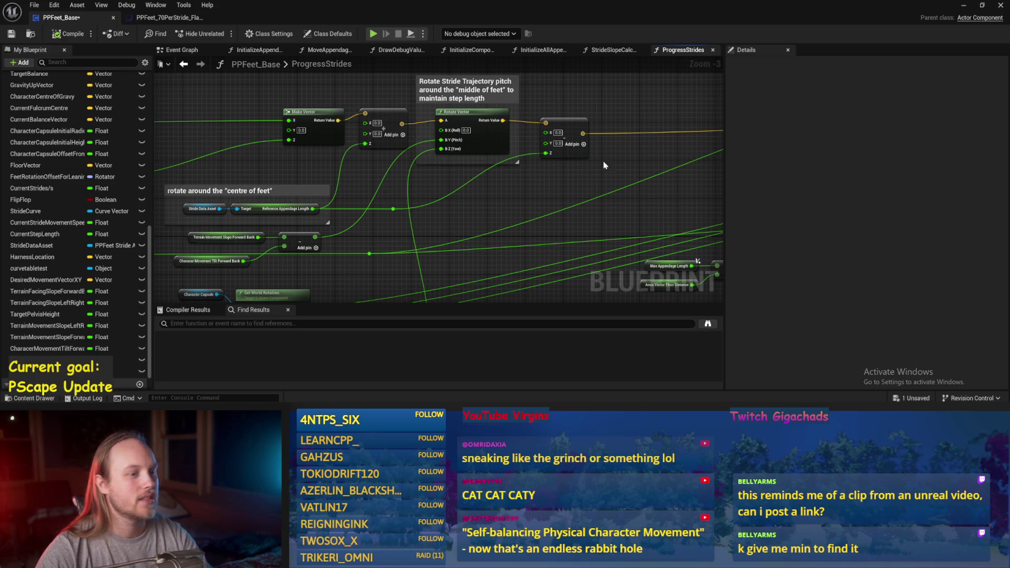
key("ctrl+s")
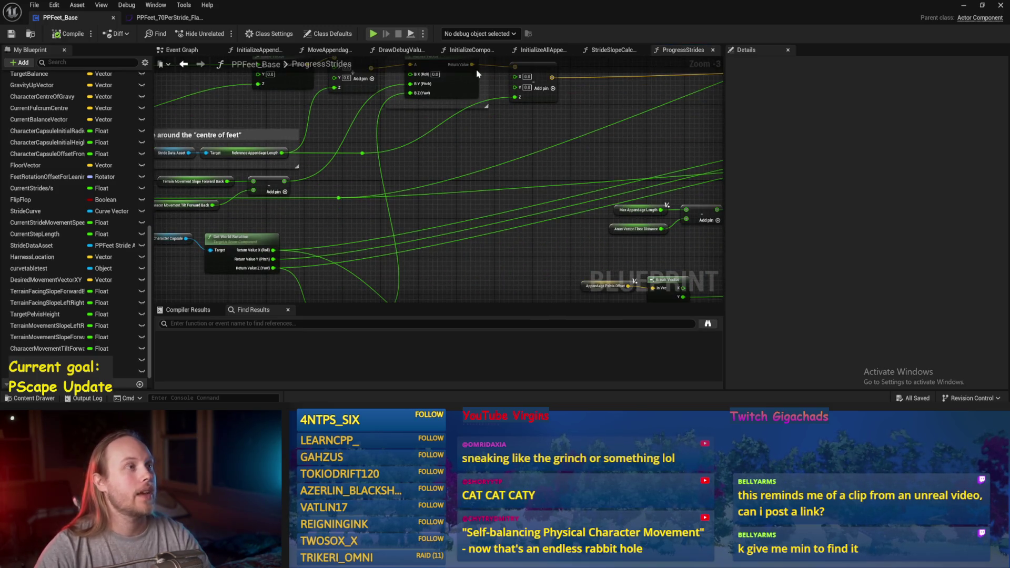
key("alt+Tab")
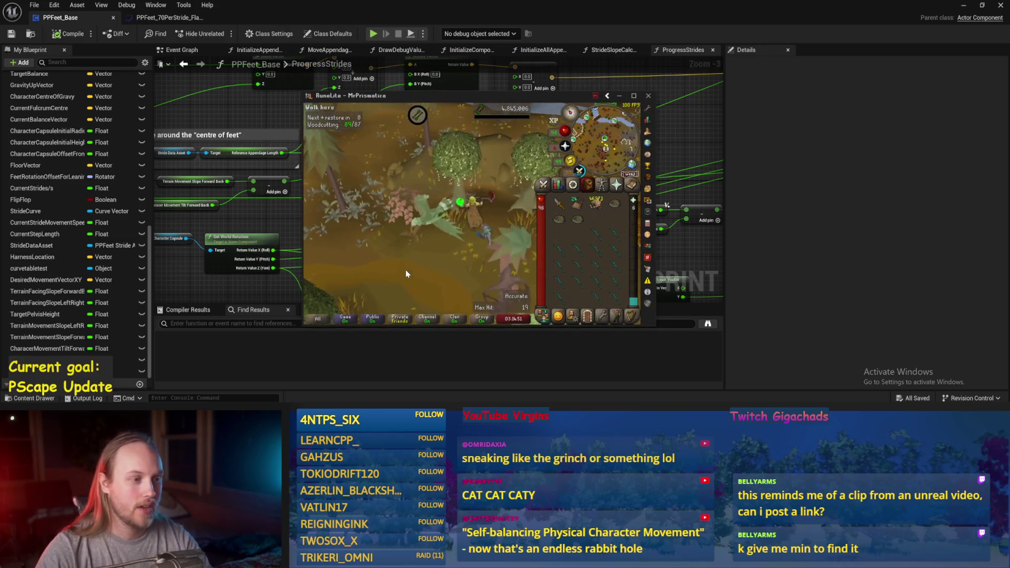
Step: Rotate the RuneLite camera around the woodcutting area, then switch back to Unreal
scroll(471, 248, "down", 3)
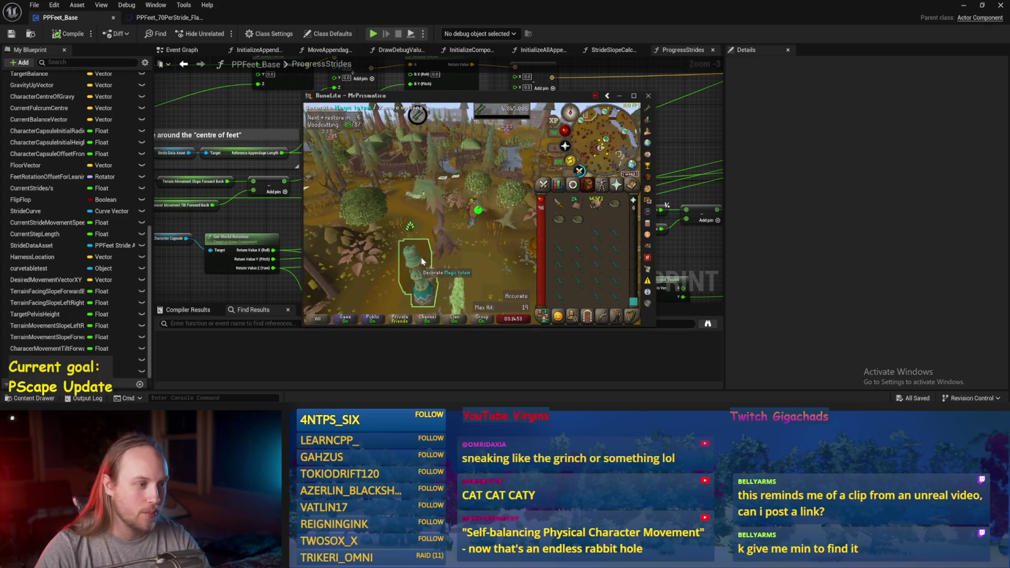
key("Right")
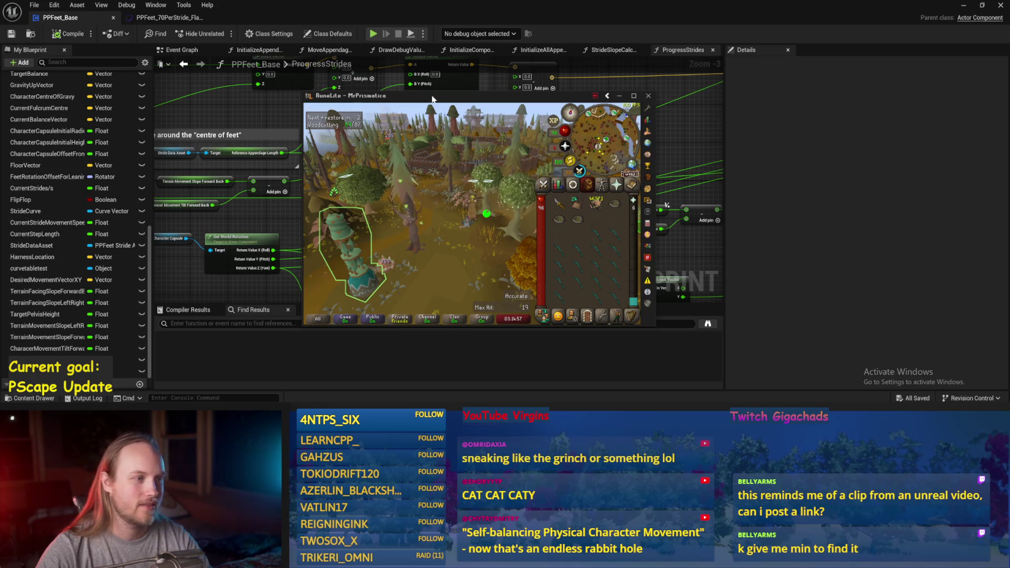
key("alt+Tab")
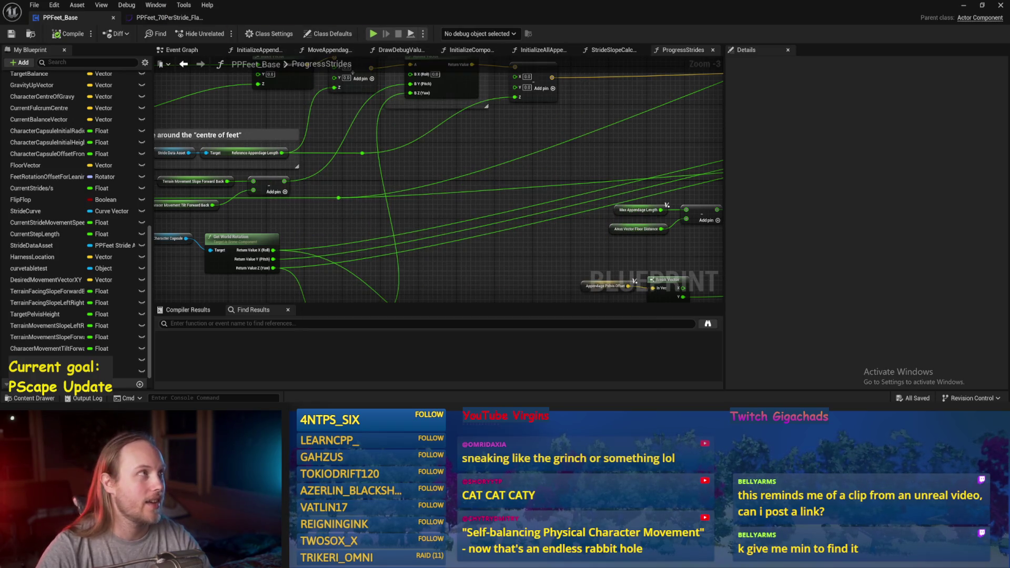
Step: Pan past the Break Vector and MIN/MAX nodes and select the Offset Feet comment with its node
mouse_move(481, 232)
left_mouse_down()
mouse_move(469, 178)
mouse_move(428, 193)
mouse_move(387, 167)
left_mouse_up()
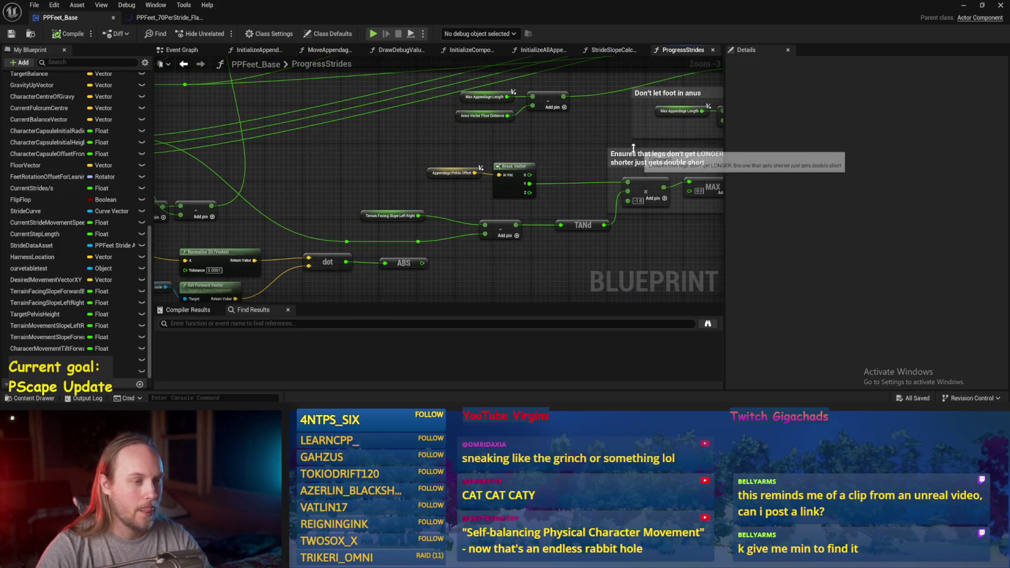
left_click_drag(598, 152, 501, 151)
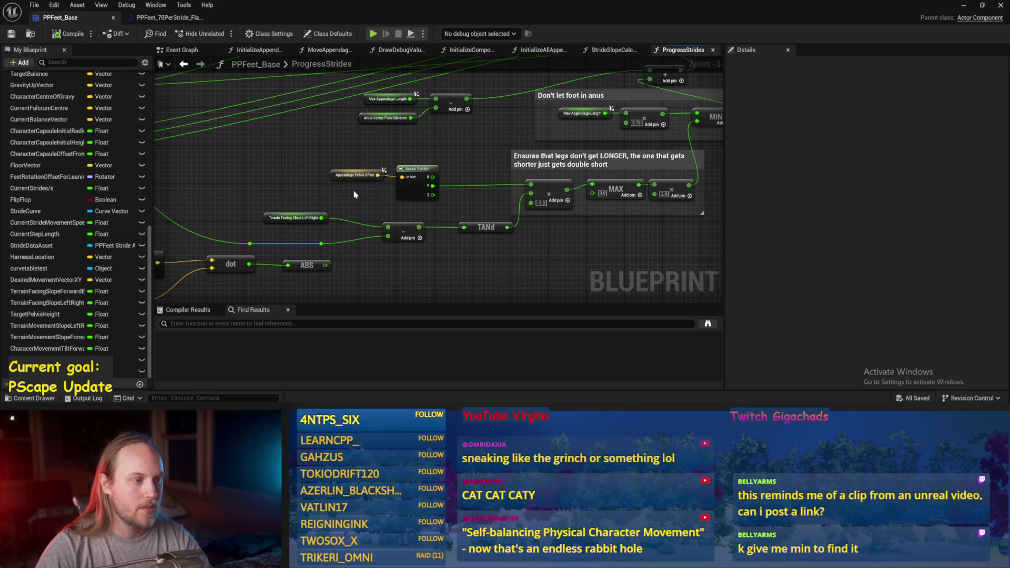
mouse_move(541, 156)
left_mouse_down()
mouse_move(435, 158)
mouse_move(570, 235)
mouse_move(521, 305)
mouse_move(527, 143)
left_mouse_up()
mouse_move(592, 100)
left_mouse_down()
mouse_move(507, 167)
mouse_move(475, 153)
mouse_move(551, 154)
left_mouse_up()
mouse_move(437, 141)
left_mouse_down()
mouse_move(358, 146)
mouse_move(650, 231)
mouse_move(434, 151)
left_mouse_up()
left_click_drag(495, 110, 639, 182)
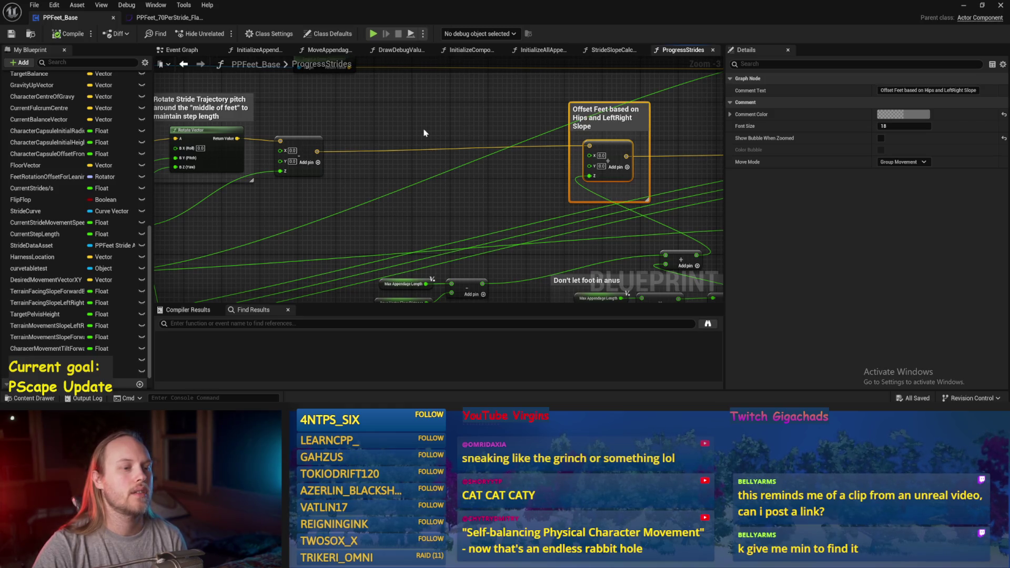
Step: Wire the Add node's output into Rotate Vector's A pin and save the blueprint
mouse_move(425, 133)
left_mouse_down()
mouse_move(321, 119)
mouse_move(256, 158)
mouse_move(339, 145)
mouse_move(241, 111)
mouse_move(176, 113)
left_mouse_up()
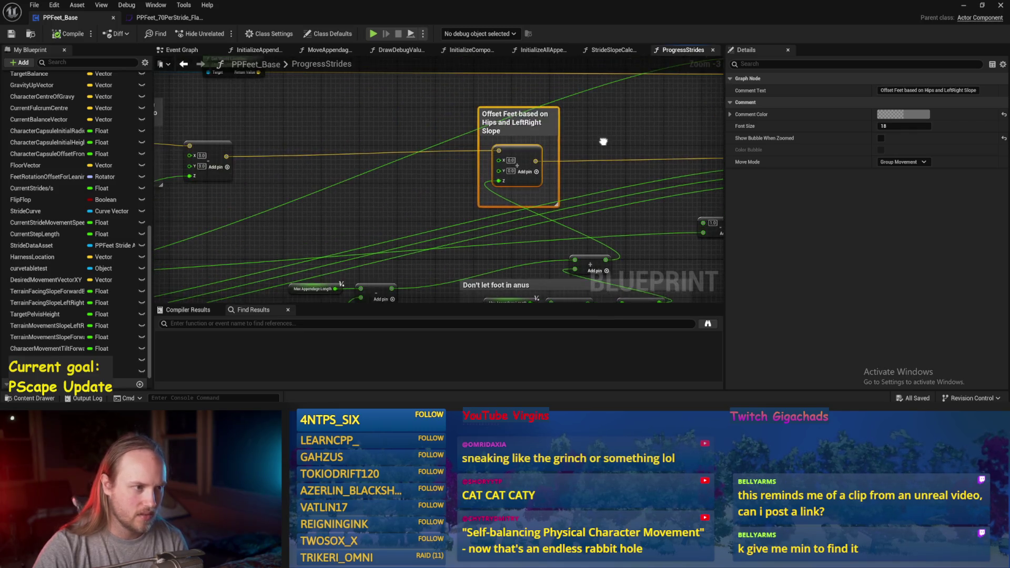
mouse_move(605, 135)
left_mouse_down()
mouse_move(421, 115)
mouse_move(527, 158)
mouse_move(651, 125)
mouse_move(612, 129)
left_mouse_up()
left_click_drag(445, 151, 402, 162)
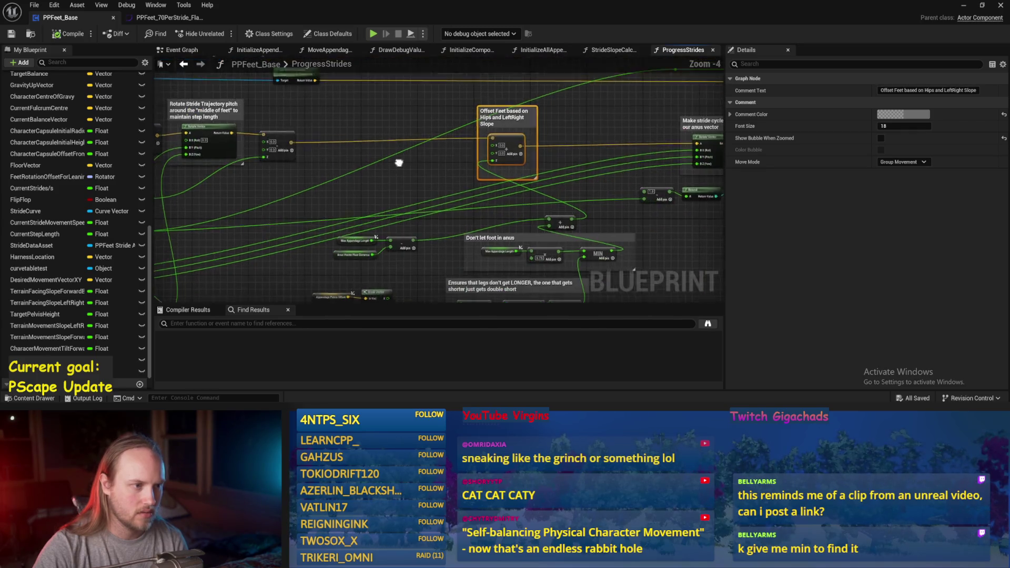
scroll(444, 140, "down", 1)
left_click(448, 138)
left_click_drag(365, 127, 437, 132)
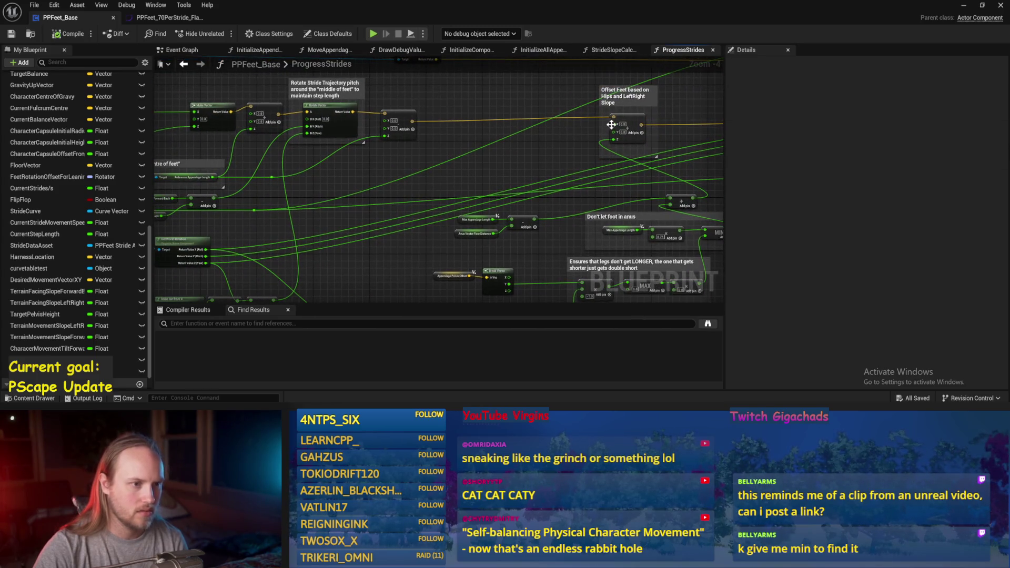
mouse_move(420, 124)
left_mouse_down()
mouse_move(777, 142)
mouse_move(760, 131)
mouse_move(769, 126)
mouse_move(698, 122)
left_mouse_up()
key("ctrl+s")
Step: Nudge the Offset Feet comment left, break its top input wire, and compile
left_click_drag(523, 99, 385, 125)
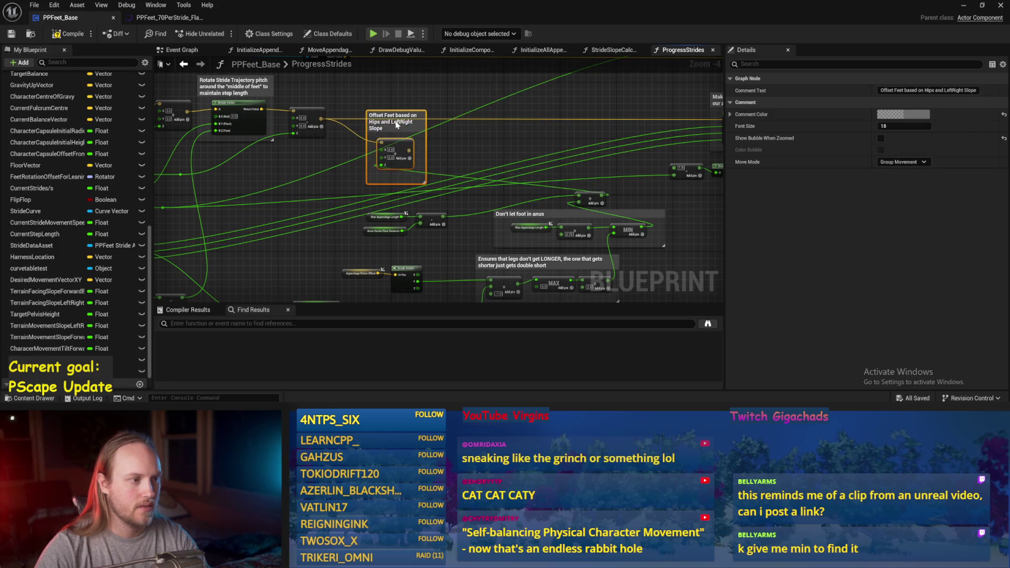
left_click(450, 123, "alt")
left_click(74, 36)
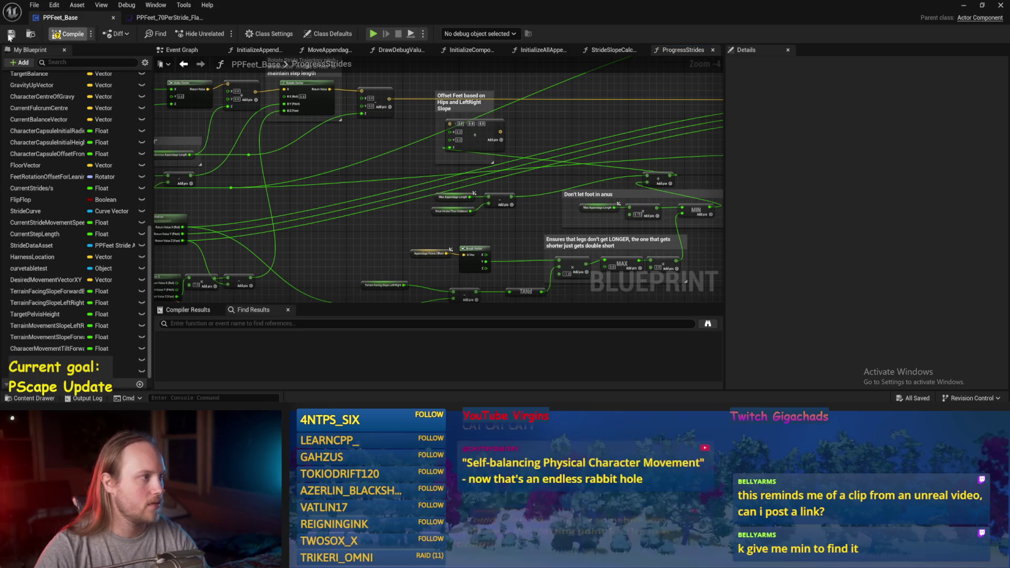
Step: Simulate the test level, tilting Cube4 to about 30° and then back to about -6°
left_click(959, 5)
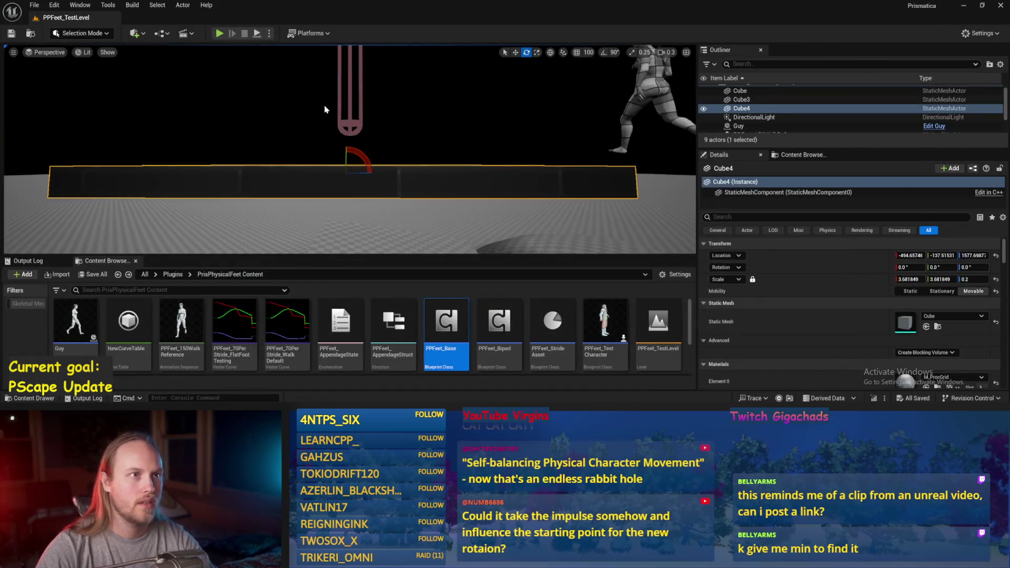
left_click(257, 33)
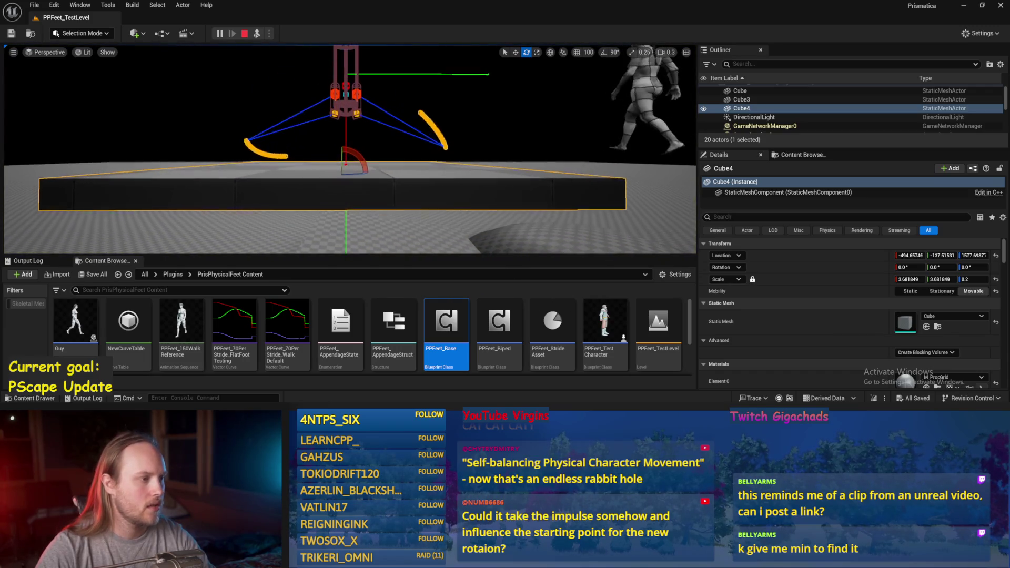
left_click_drag(362, 144, 377, 174)
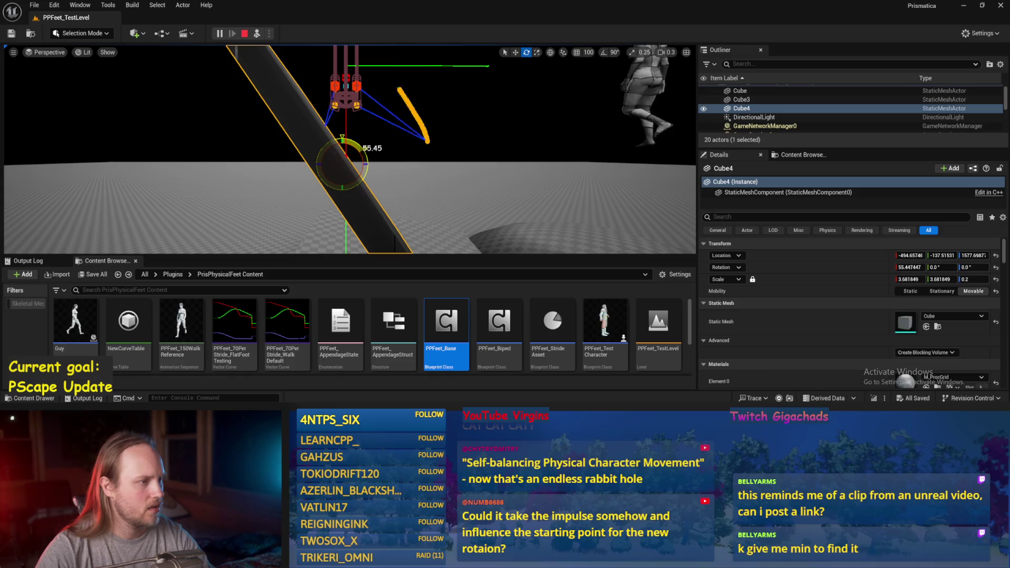
mouse_move(377, 175)
left_mouse_down()
mouse_move(365, 146)
mouse_move(348, 154)
mouse_move(363, 220)
left_mouse_up()
Step: Switch Cube4 to move mode and reopen PPFeet_Base at the Offset Feet section
key("w")
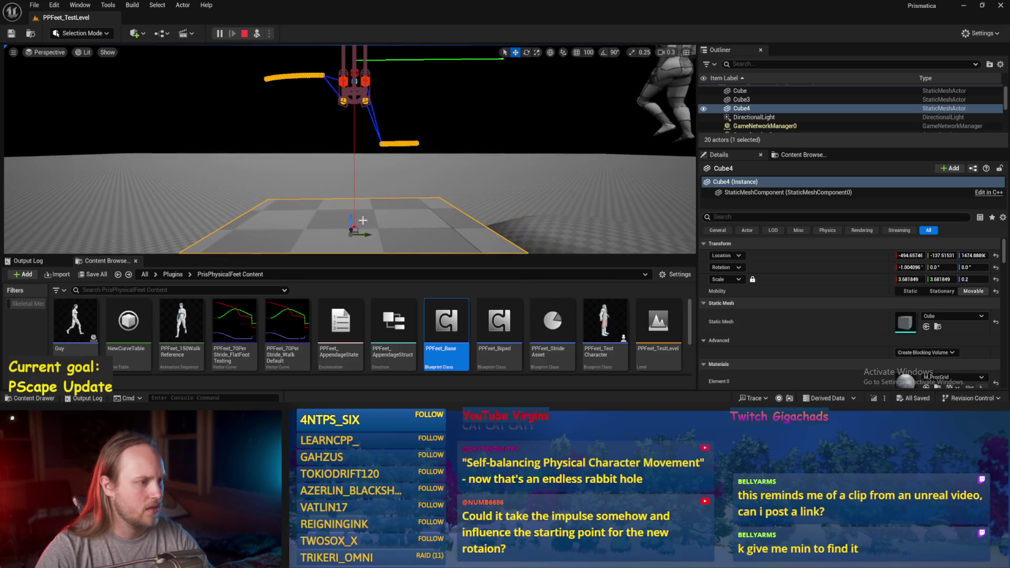
double_click(446, 321)
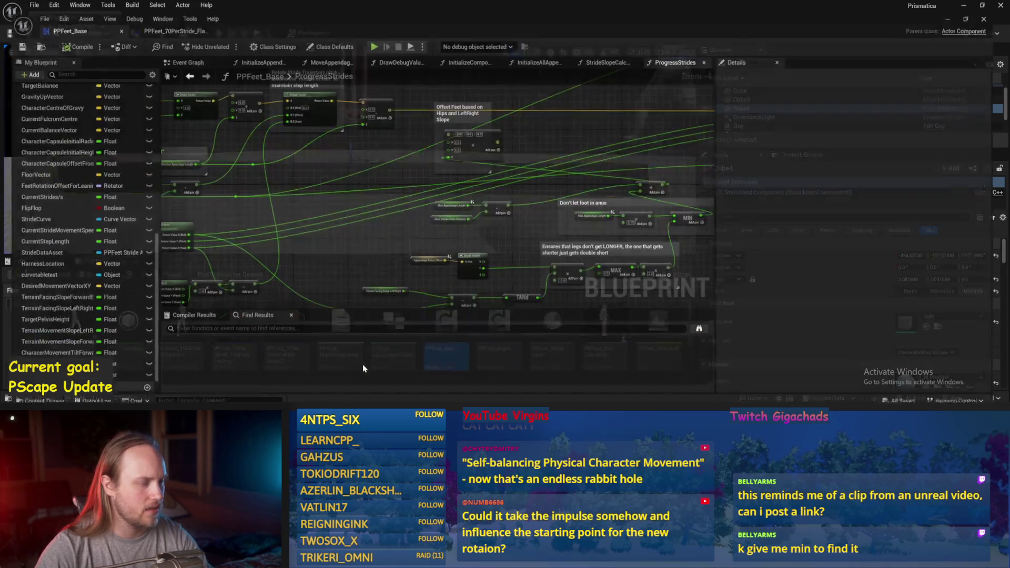
mouse_move(523, 226)
left_mouse_down()
mouse_move(371, 181)
mouse_move(452, 233)
left_mouse_up()
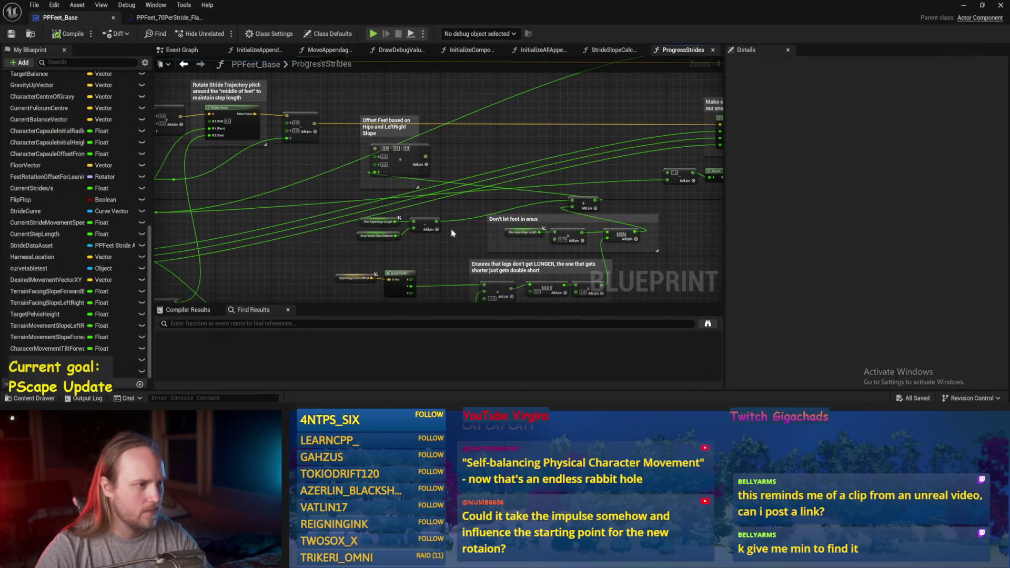
Step: Wire the subtract result into Make Vector's Z and the lower Make Vector into Offset Feet's A
mouse_move(451, 153)
left_mouse_down()
mouse_move(449, 137)
mouse_move(478, 131)
mouse_move(470, 110)
left_mouse_up()
scroll(449, 138, "up", 1)
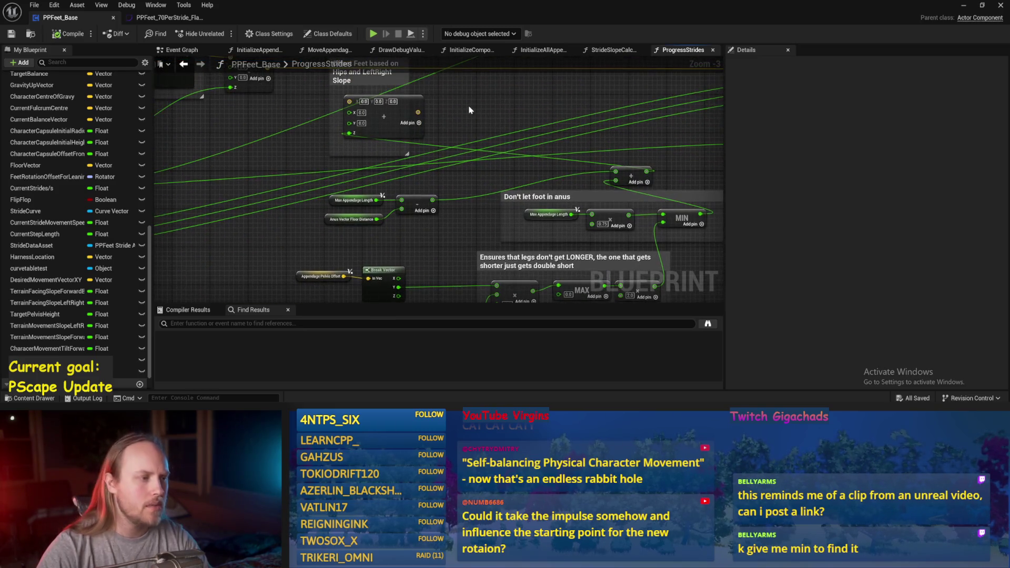
left_click_drag(432, 200, 349, 133)
left_click_drag(276, 81, 260, 131)
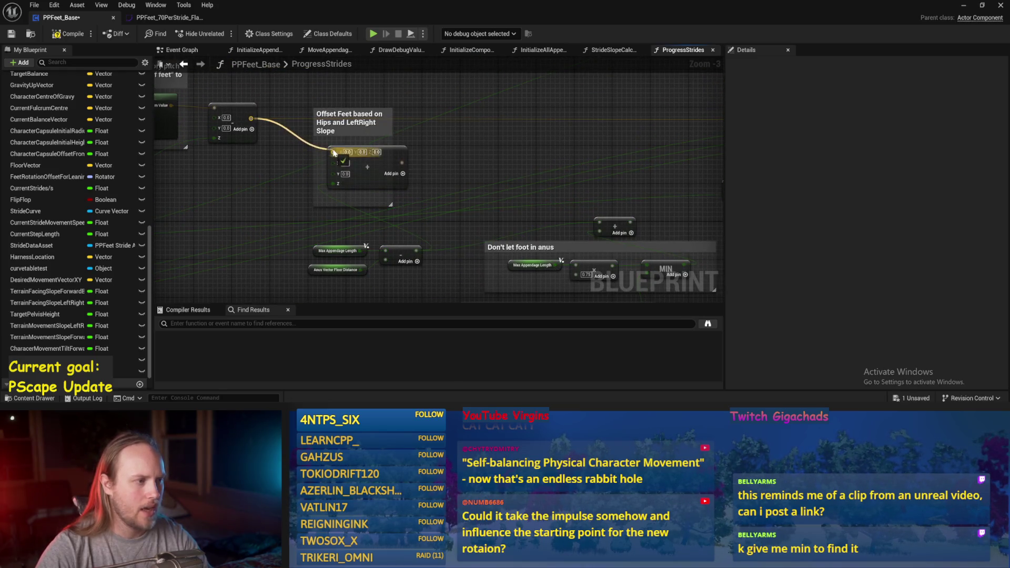
mouse_move(370, 161)
left_mouse_down()
mouse_move(699, 171)
mouse_move(769, 160)
mouse_move(610, 125)
left_mouse_up()
left_click_drag(246, 161, 319, 187)
Step: Move the Offset Feet comment up and right, compile and save, then return to the level
left_click_drag(310, 142, 439, 104)
left_click(102, 51)
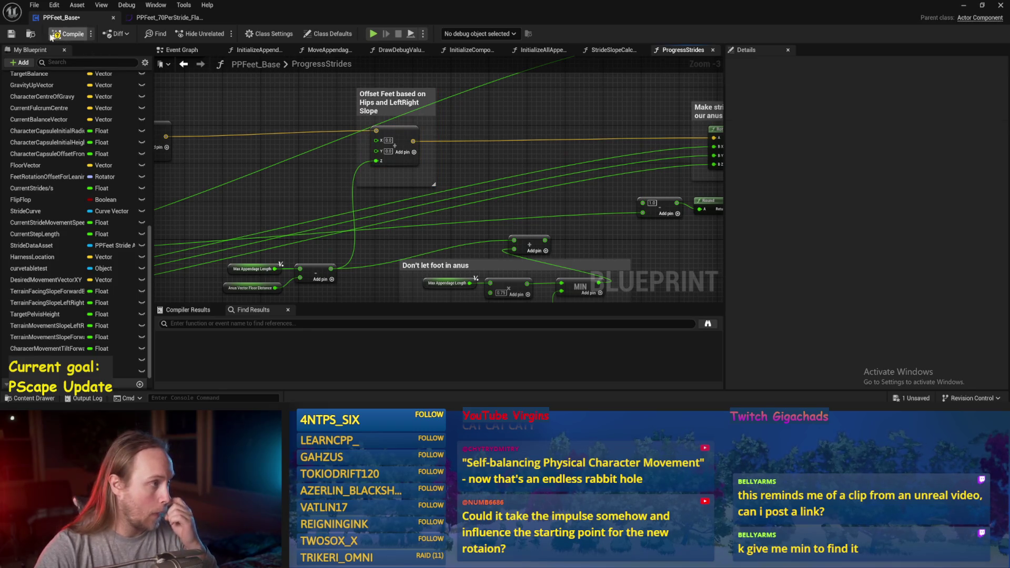
left_click(51, 36)
left_click_drag(522, 132, 503, 146)
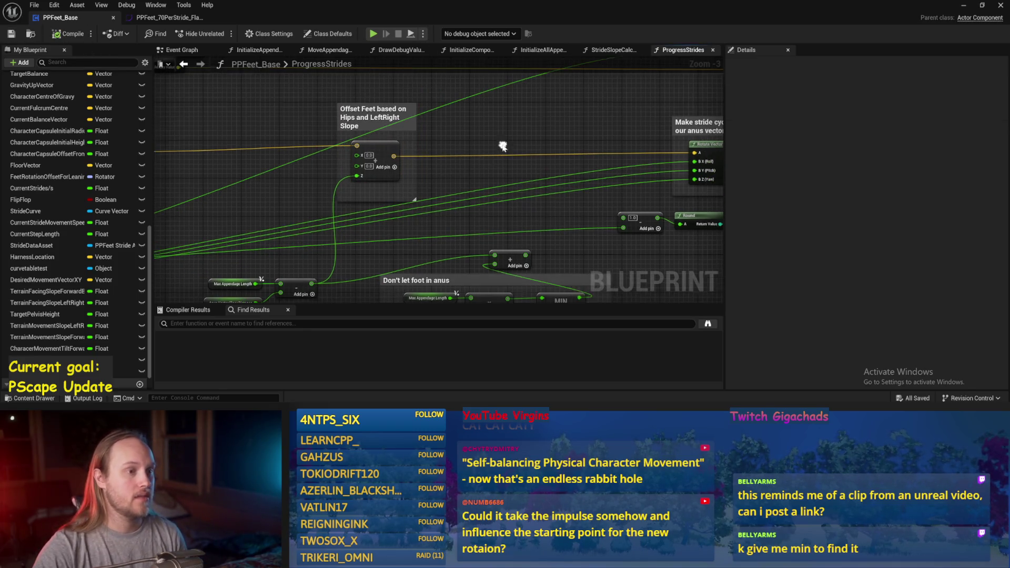
left_click(964, 7)
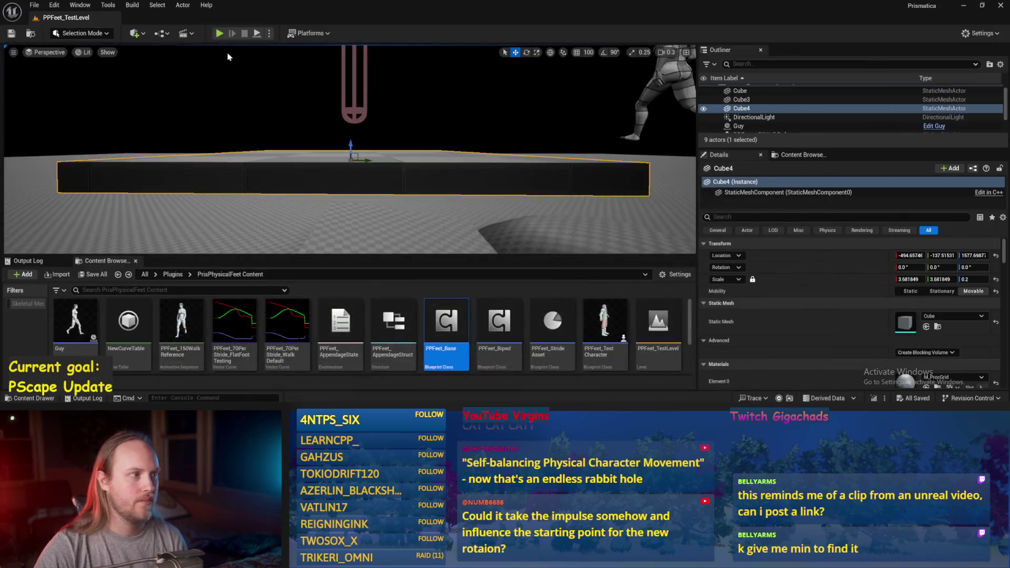
Step: Simulate again with Cube4 lowered and tilted about 44°, then select the test player
left_click(257, 33)
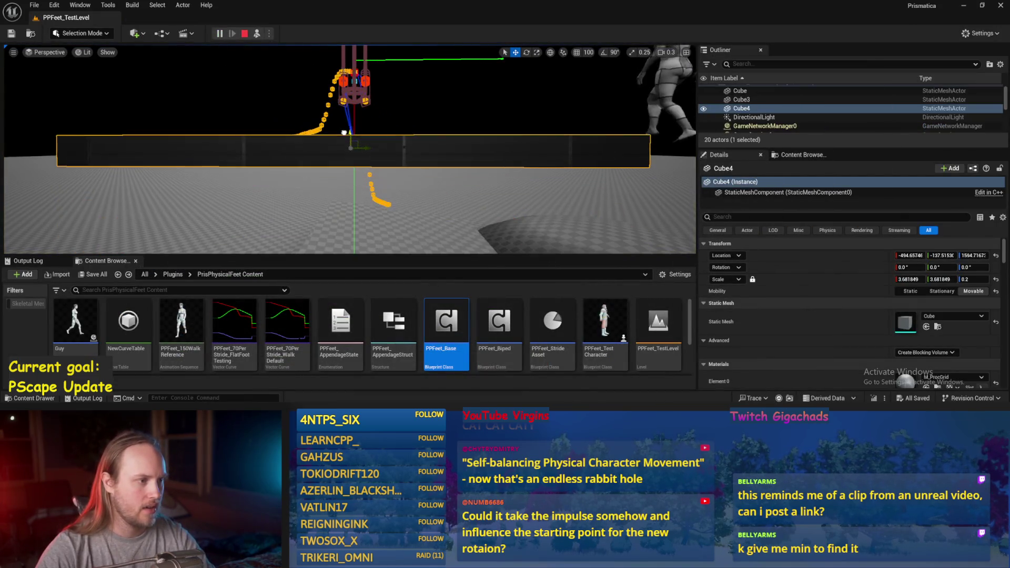
left_click_drag(343, 131, 363, 179)
key("e")
left_click_drag(369, 158, 371, 181)
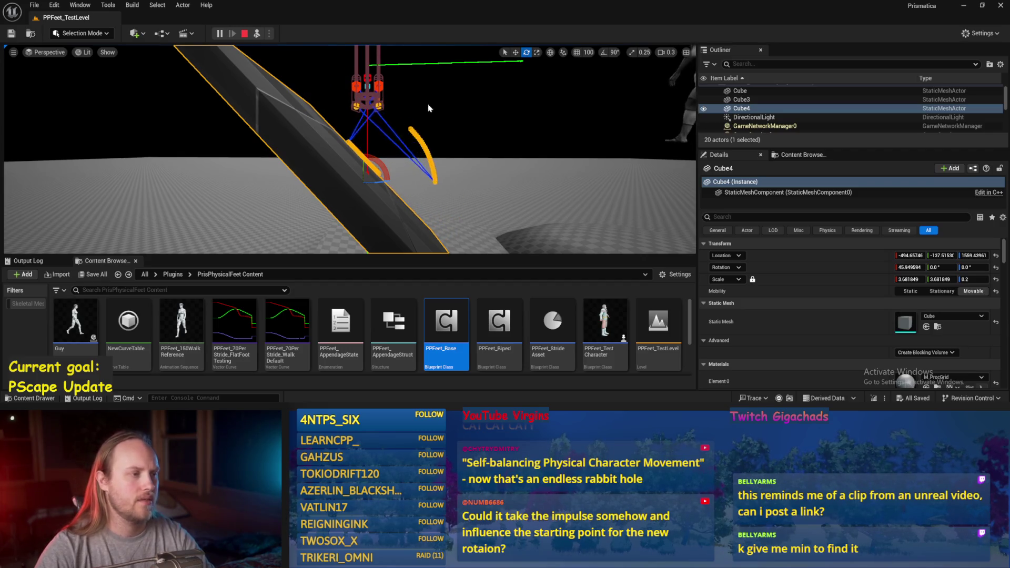
scroll(360, 117, "up", 2)
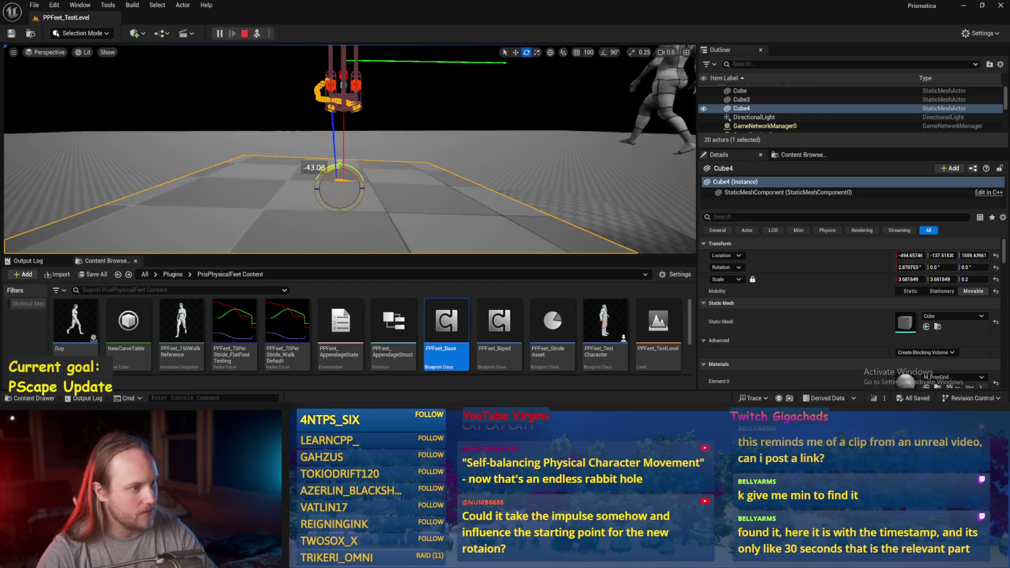
left_click(357, 101)
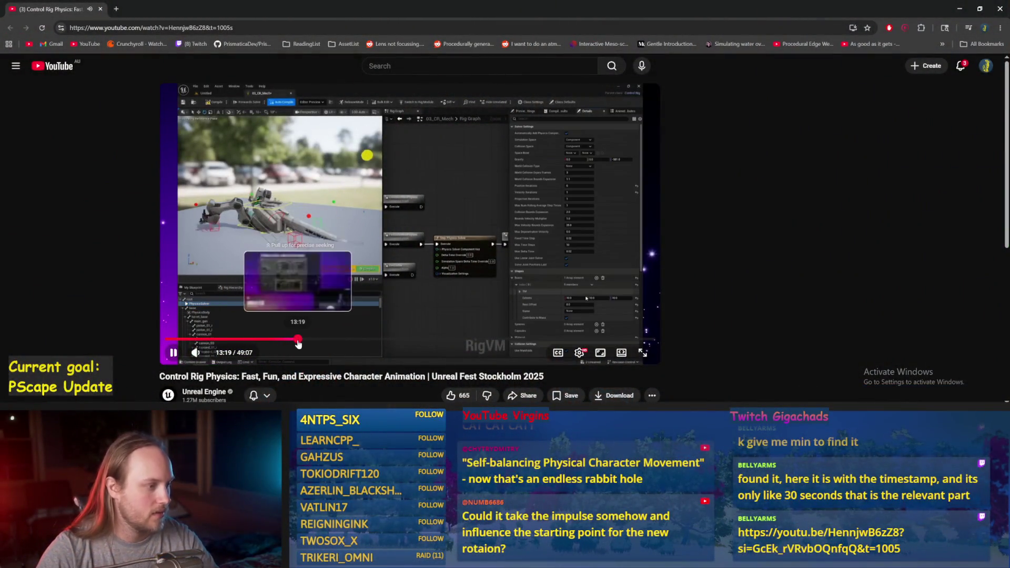
Step: Skip the Control Rig Physics talk ahead to the Problem 3 slide and reload the page
left_click(297, 339)
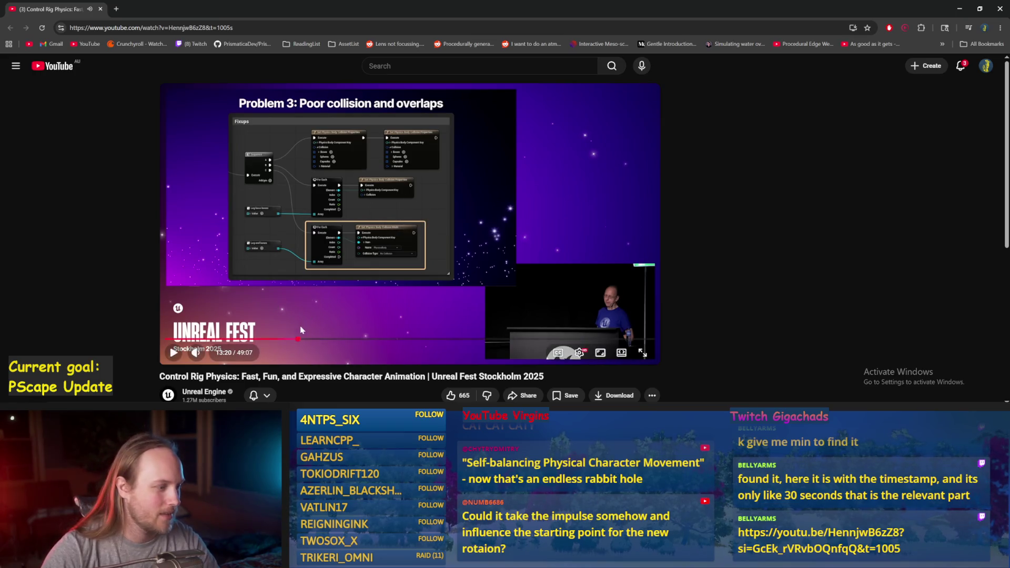
key("ctrl+l")
key("Return")
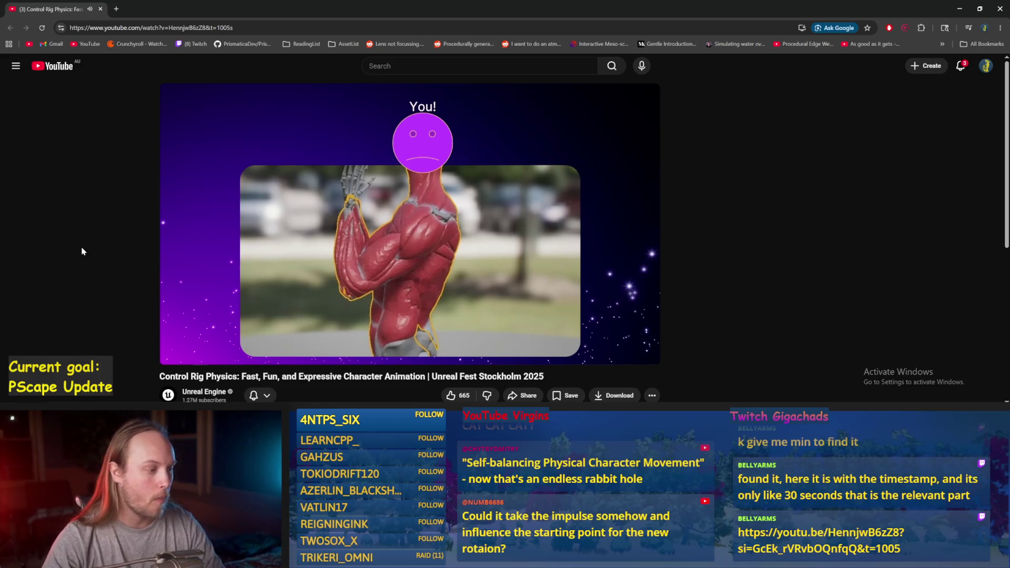
mouse_move(429, 251)
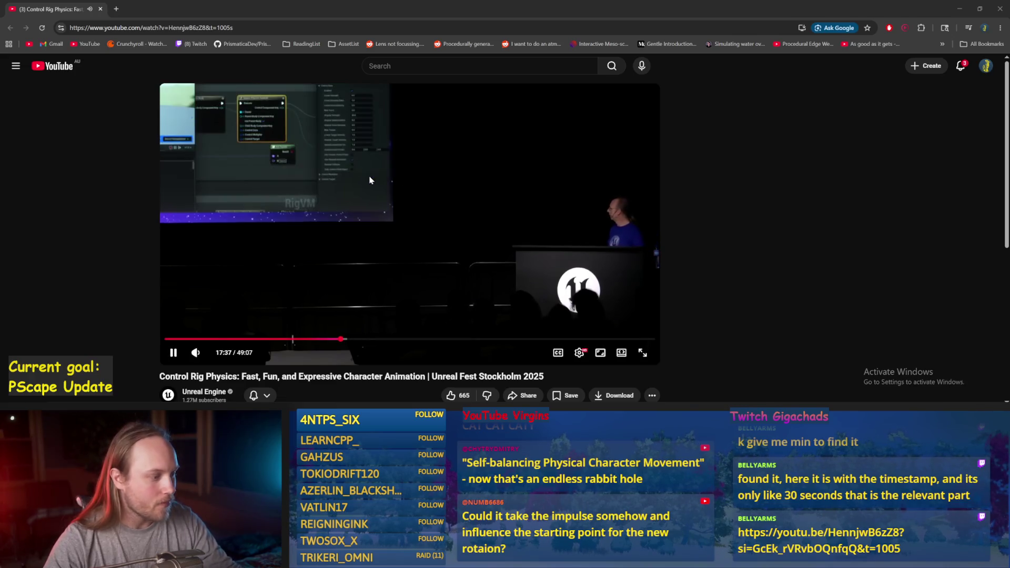
Step: Pause the talk, scroll through the comments, and close the browser
scroll(61, 168, "down", 1)
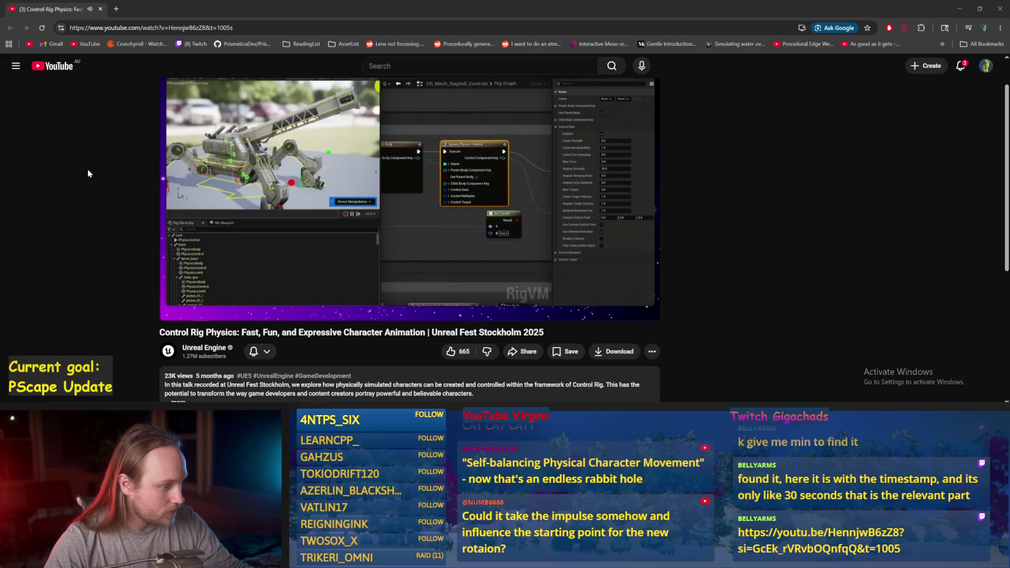
key("space")
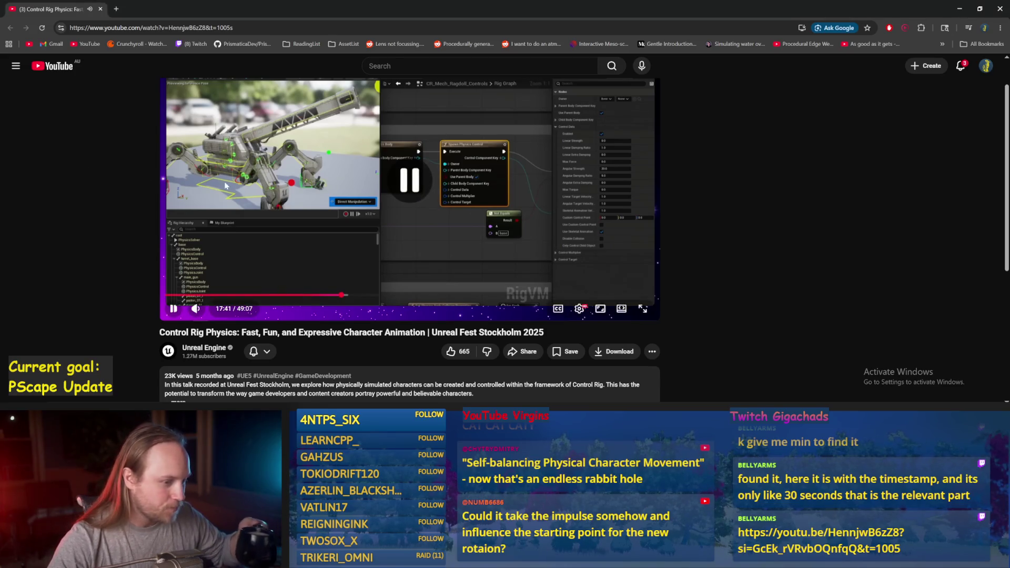
scroll(138, 176, "down", 3)
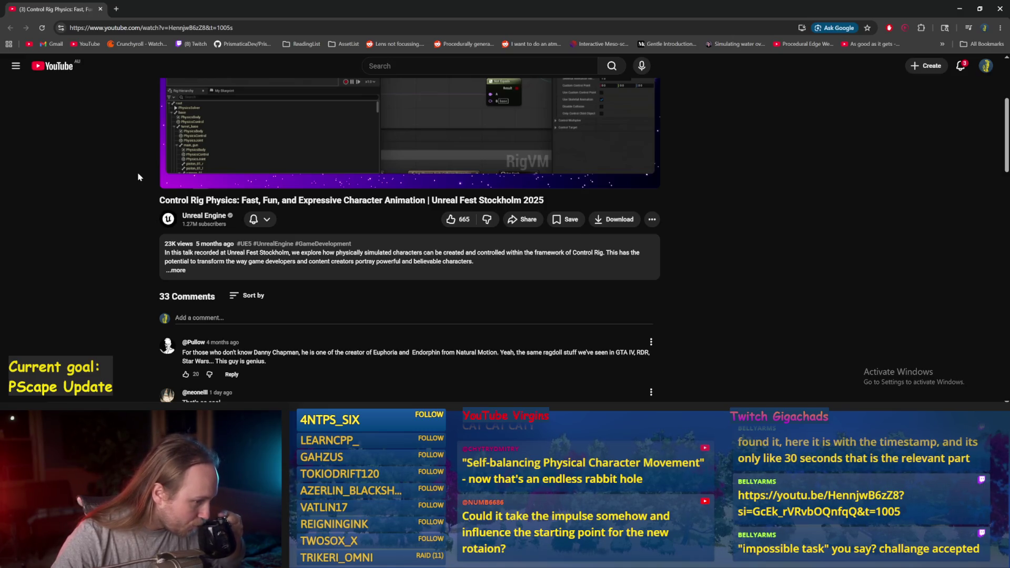
scroll(148, 192, "down", 2)
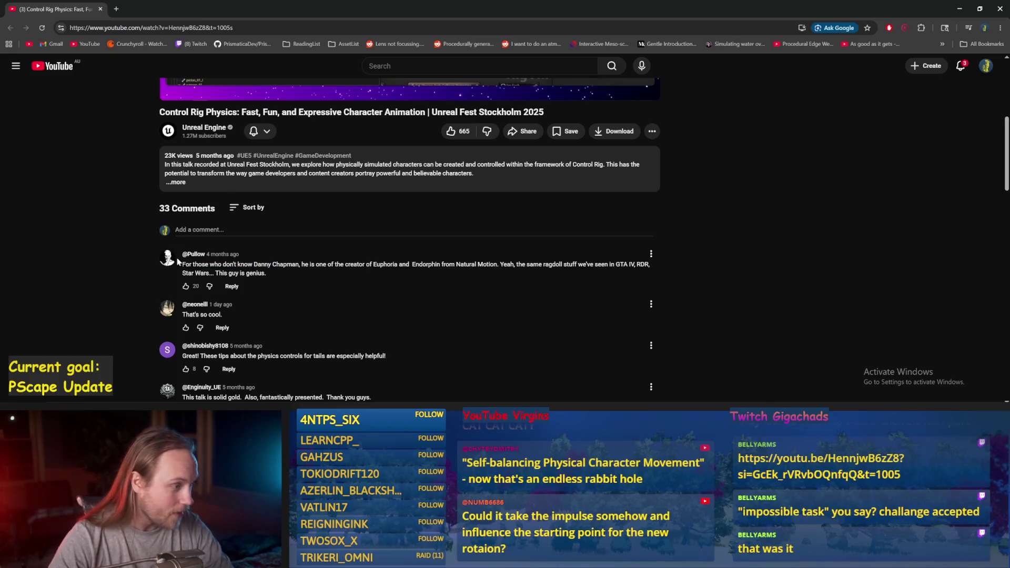
scroll(137, 247, "down", 3)
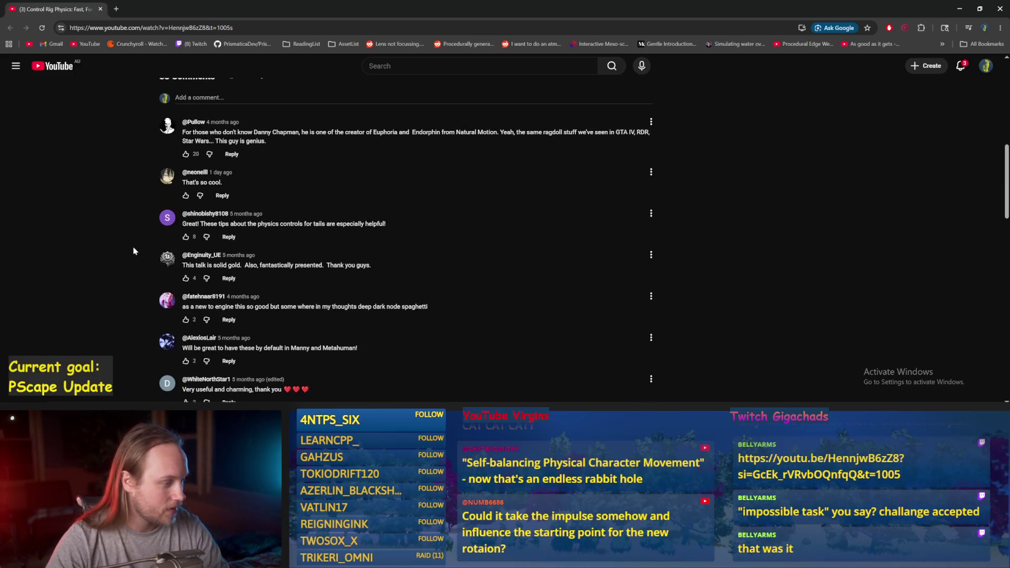
scroll(134, 250, "up", 10)
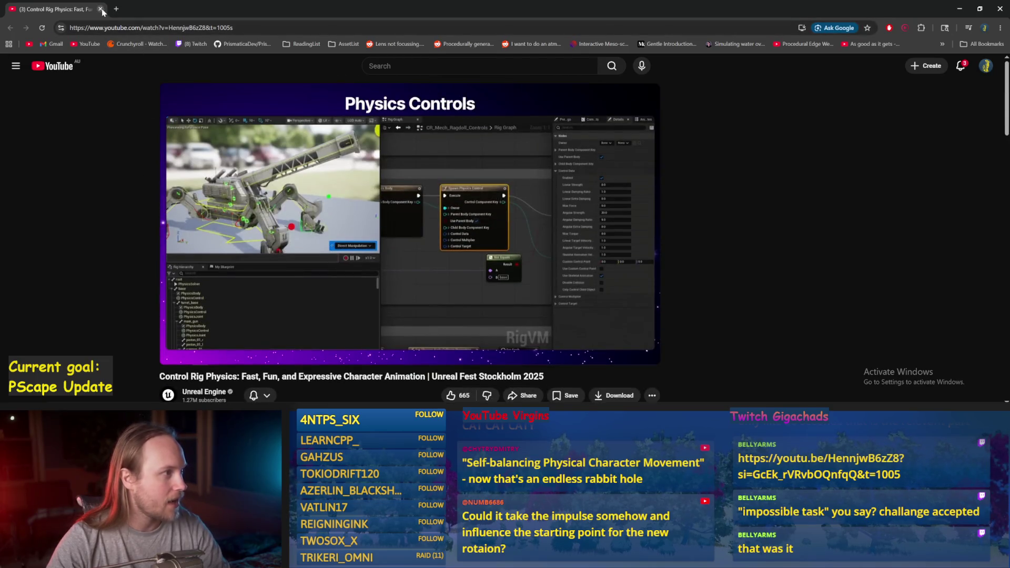
left_click(101, 10)
Step: Fly the camera over the floor slab and take control of the play session
left_click_drag(418, 199, 392, 189)
left_click_drag(367, 149, 366, 149)
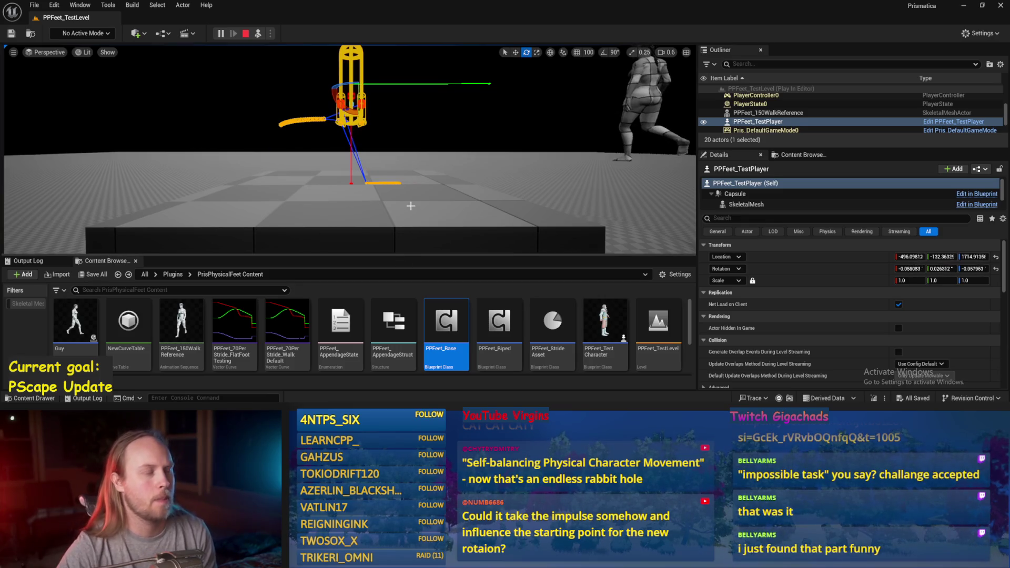
left_click(378, 180)
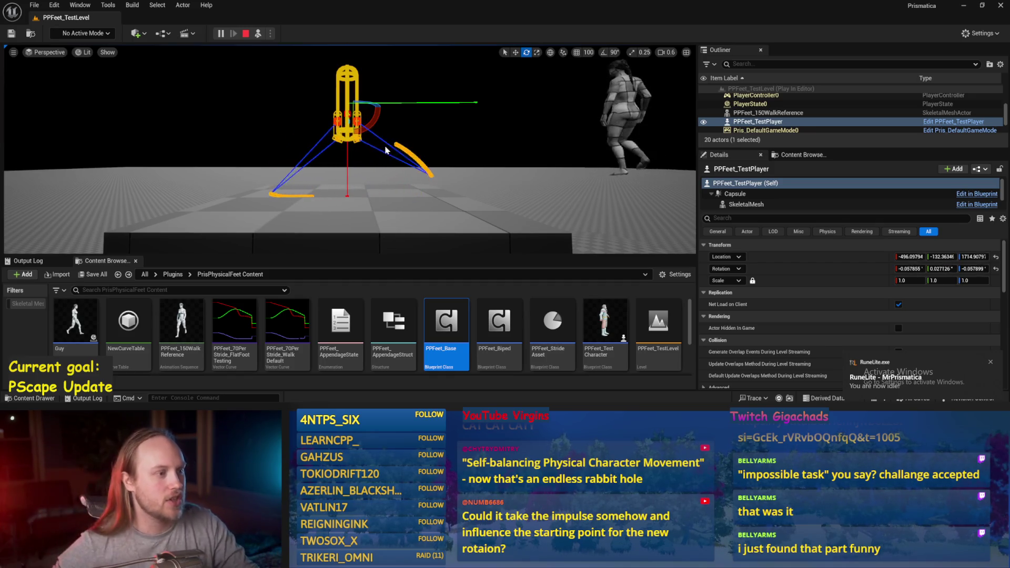
left_click(429, 154)
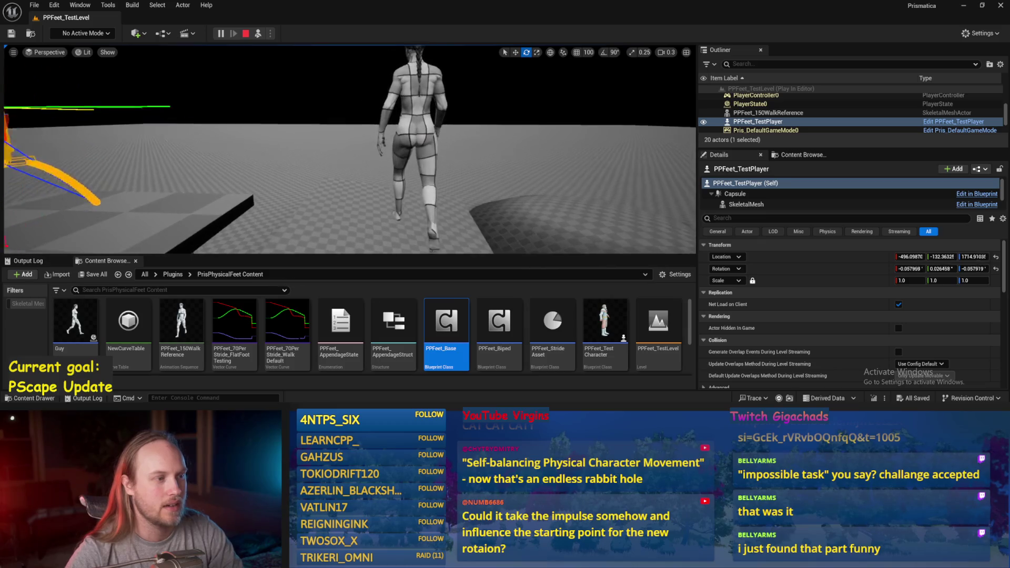
scroll(383, 104, "up", 2)
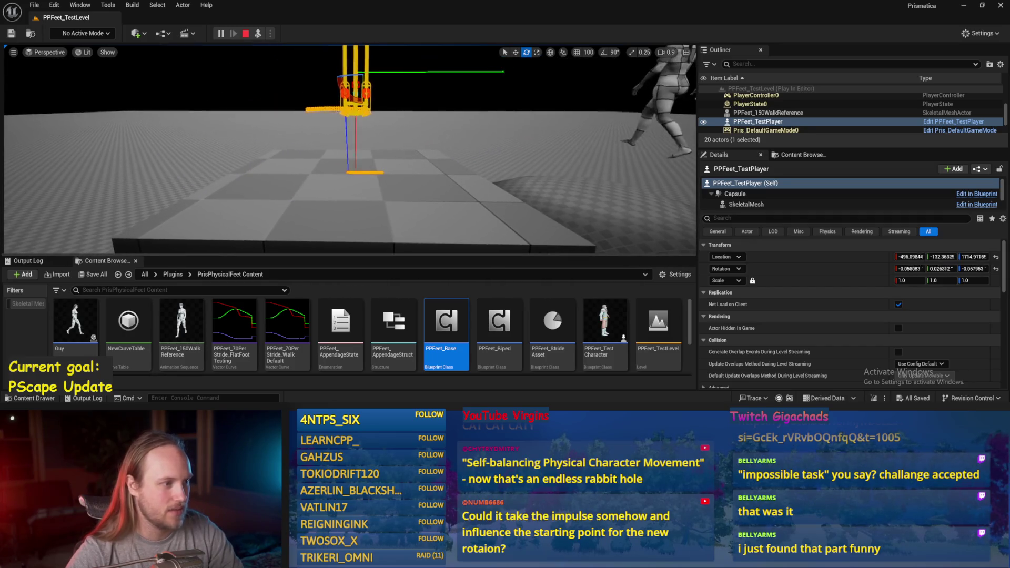
Step: Tilt Cube4 to about 43° to test the feet, then stop the session
left_click(353, 242)
left_click_drag(368, 195, 379, 153)
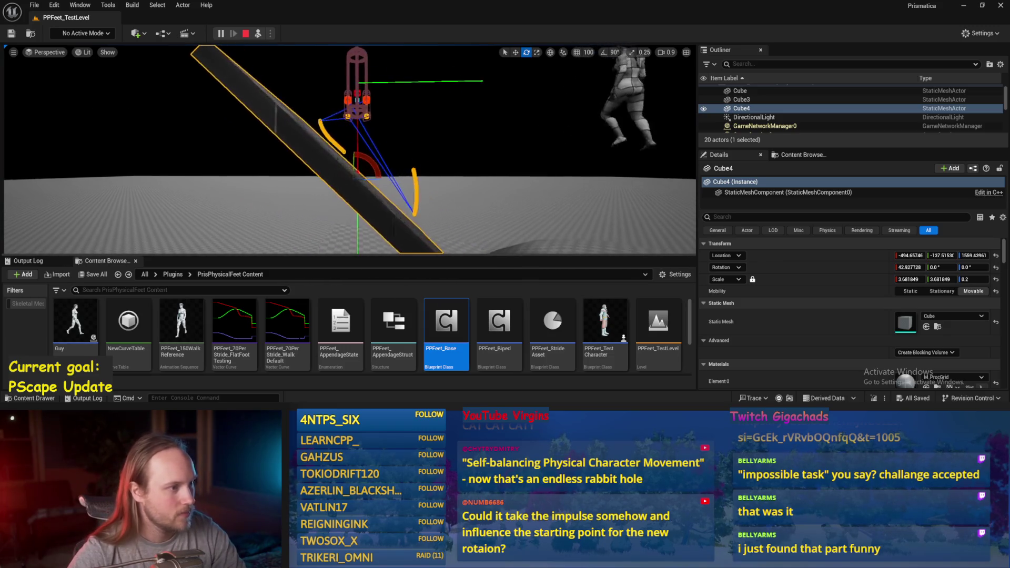
key("Escape")
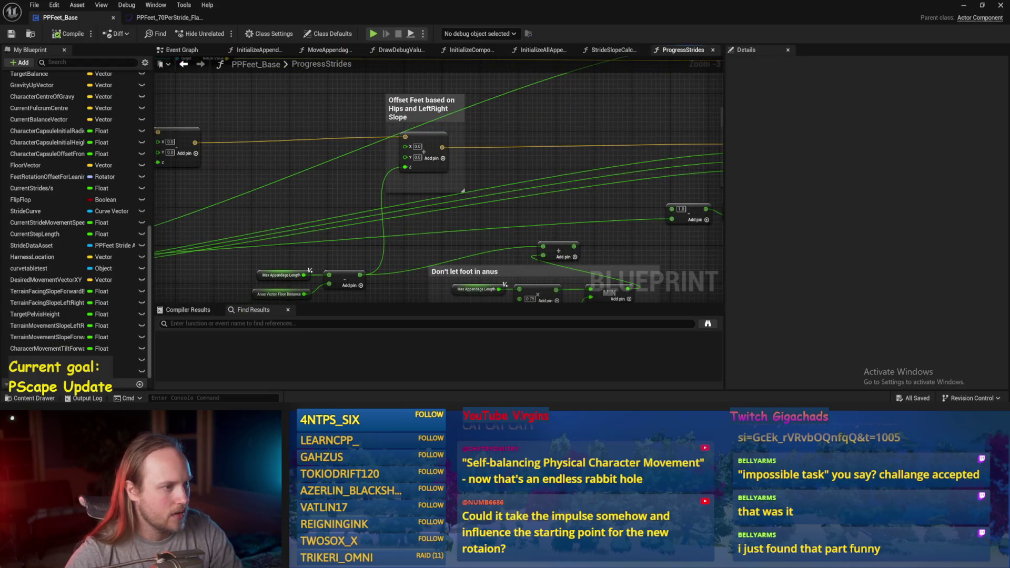
Step: Survey the ProgressStrides graph around the Offset Feet node
mouse_move(353, 225)
left_mouse_down()
mouse_move(362, 250)
mouse_move(317, 164)
mouse_move(323, 223)
mouse_move(355, 203)
mouse_move(319, 126)
left_mouse_up()
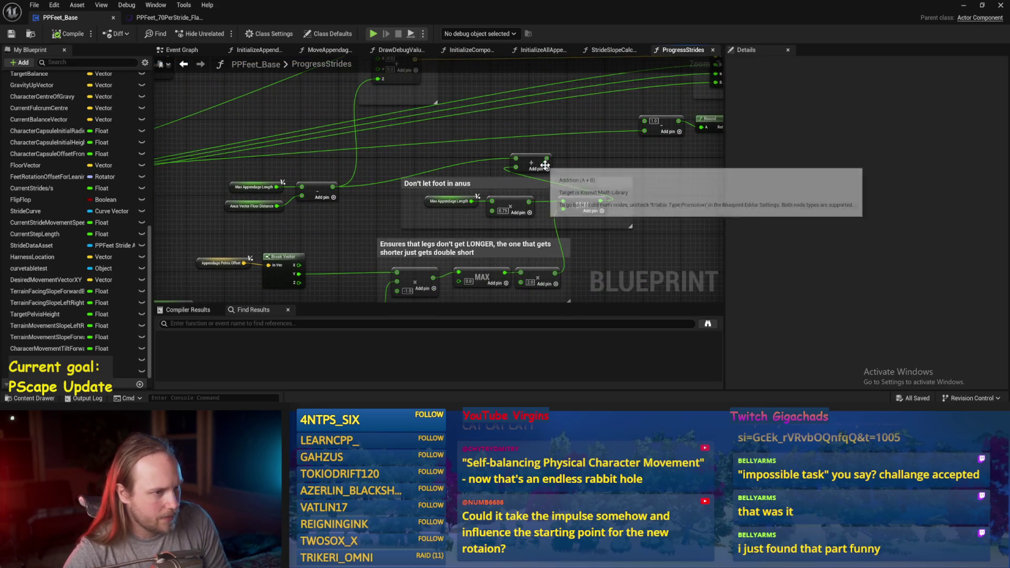
scroll(526, 174, "down", 2)
scroll(415, 194, "up", 2)
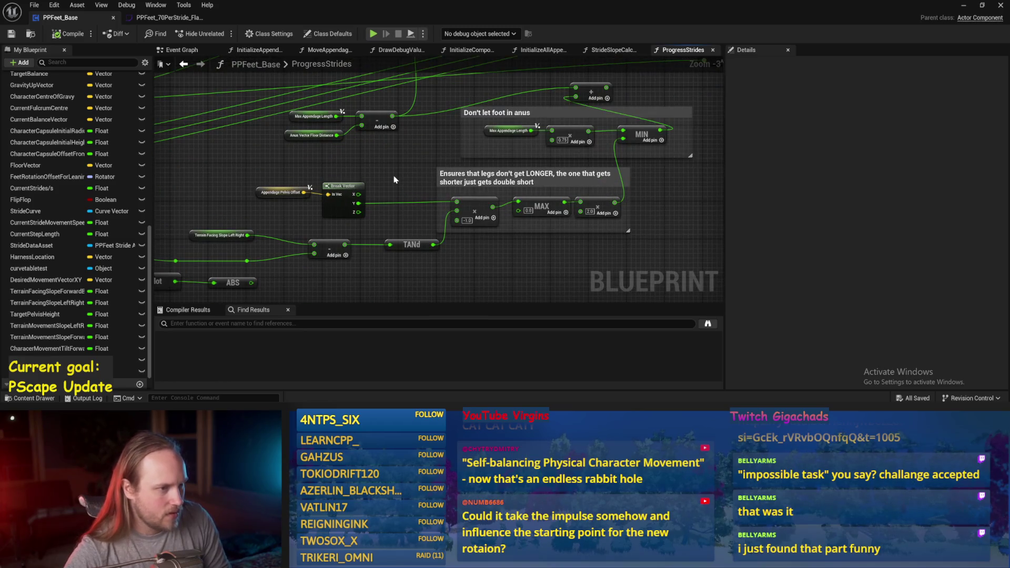
mouse_move(394, 176)
left_mouse_down()
mouse_move(556, 110)
mouse_move(457, 183)
mouse_move(358, 190)
left_mouse_up()
scroll(452, 182, "down", 1)
scroll(506, 175, "up", 1)
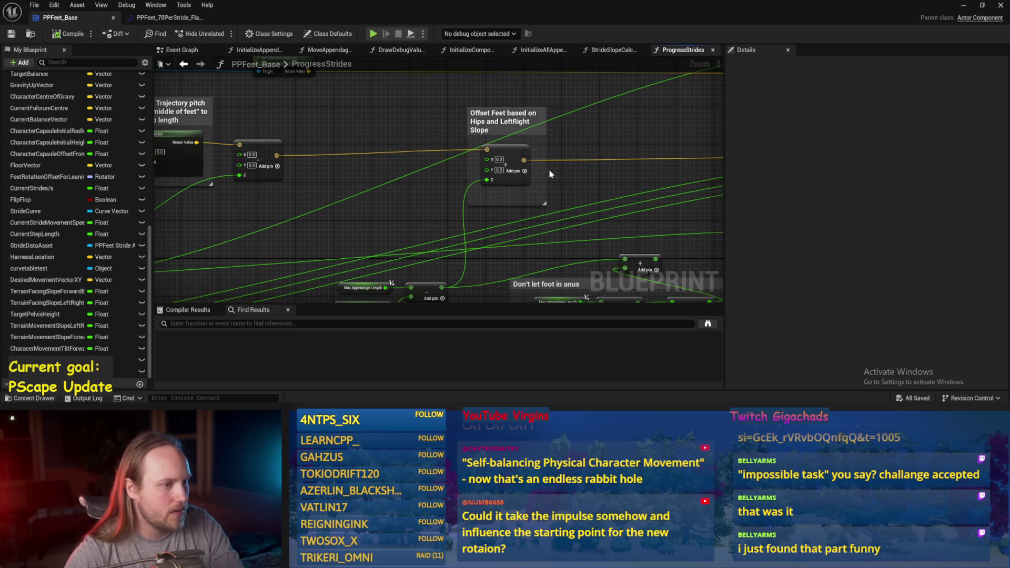
Step: Add two reroute points on the yellow wire into Offset Feet and pull a connection from one
double_click(416, 149)
double_click(582, 158)
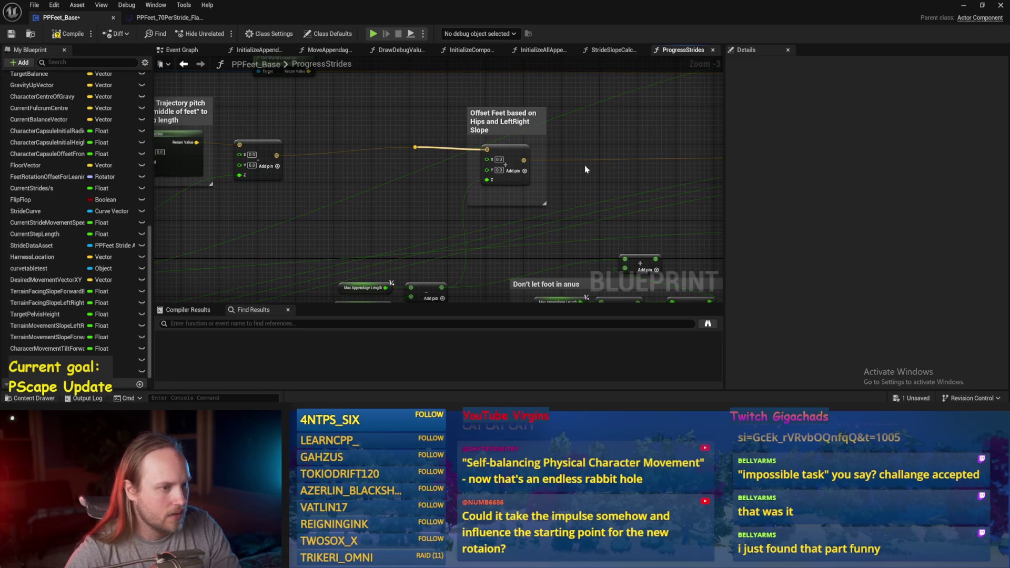
left_click_drag(416, 148, 557, 159)
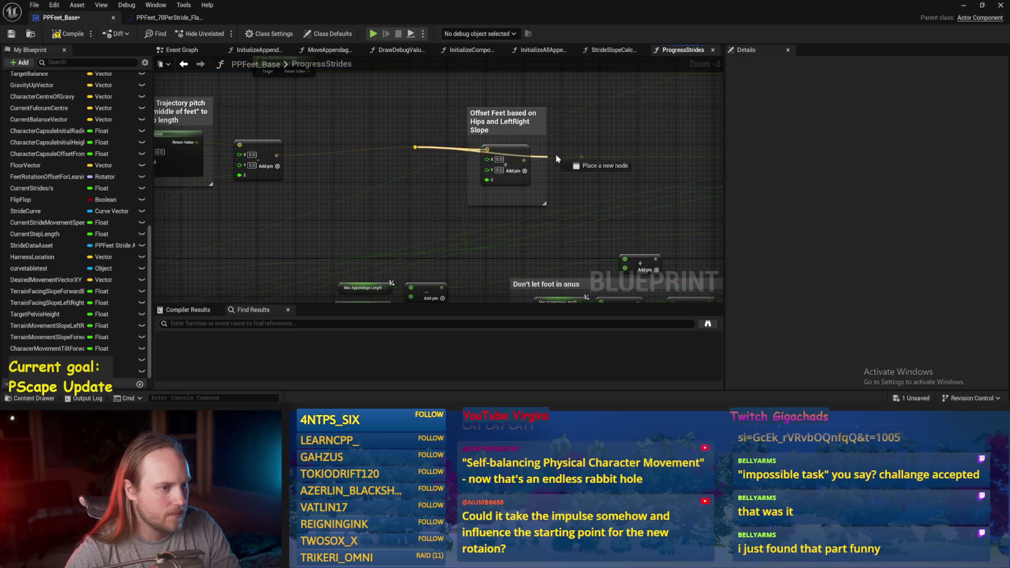
mouse_move(493, 177)
left_mouse_down()
mouse_move(532, 176)
mouse_move(478, 208)
left_mouse_up()
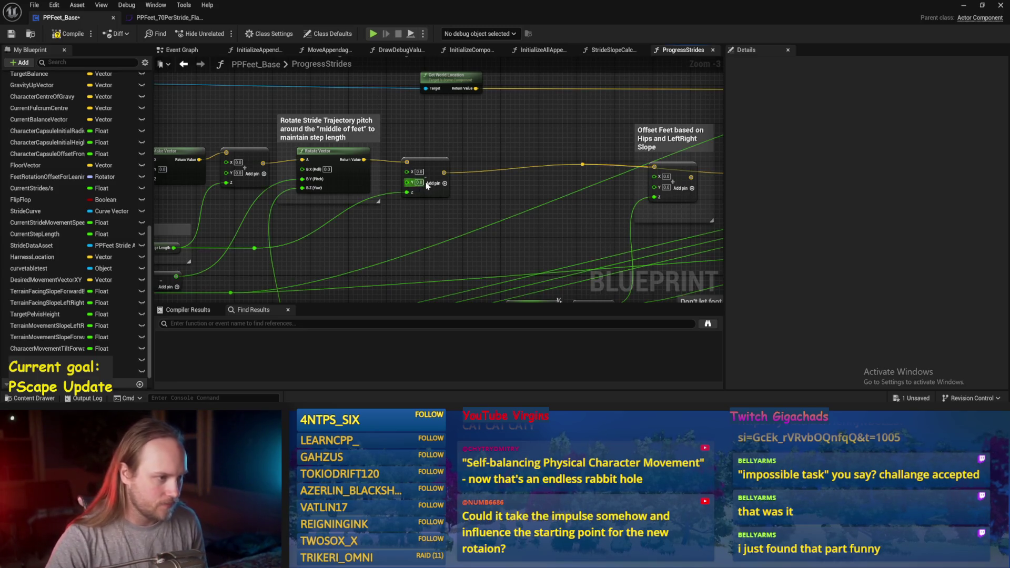
Step: Shift the small Make Vector node and the Rotate Stride Trajectory group to the right
left_click_drag(423, 168, 501, 162)
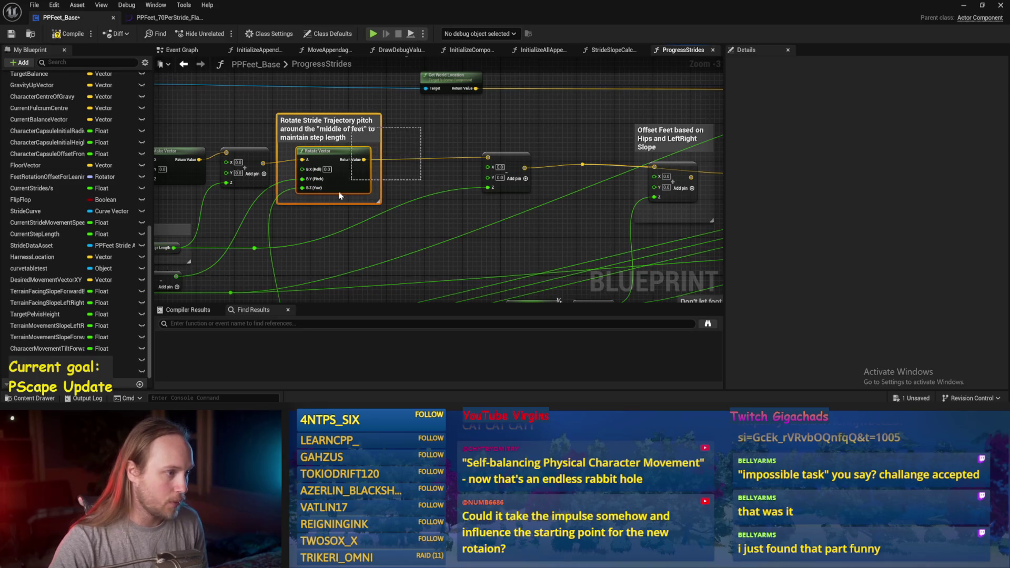
left_click(326, 129)
mouse_move(326, 129)
left_mouse_down()
mouse_move(456, 136)
mouse_move(491, 114)
mouse_move(550, 112)
left_mouse_up()
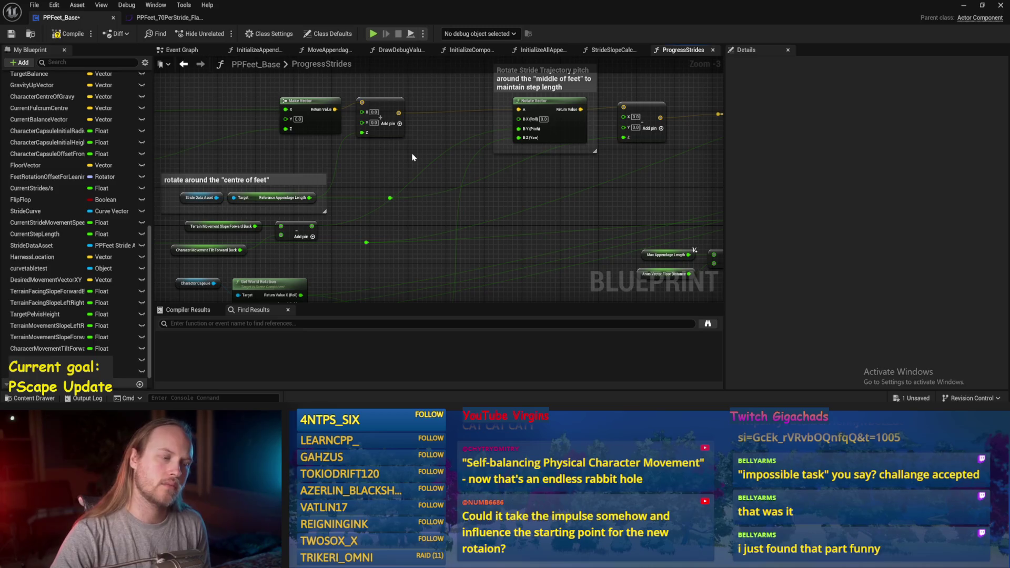
left_click_drag(412, 155, 389, 193)
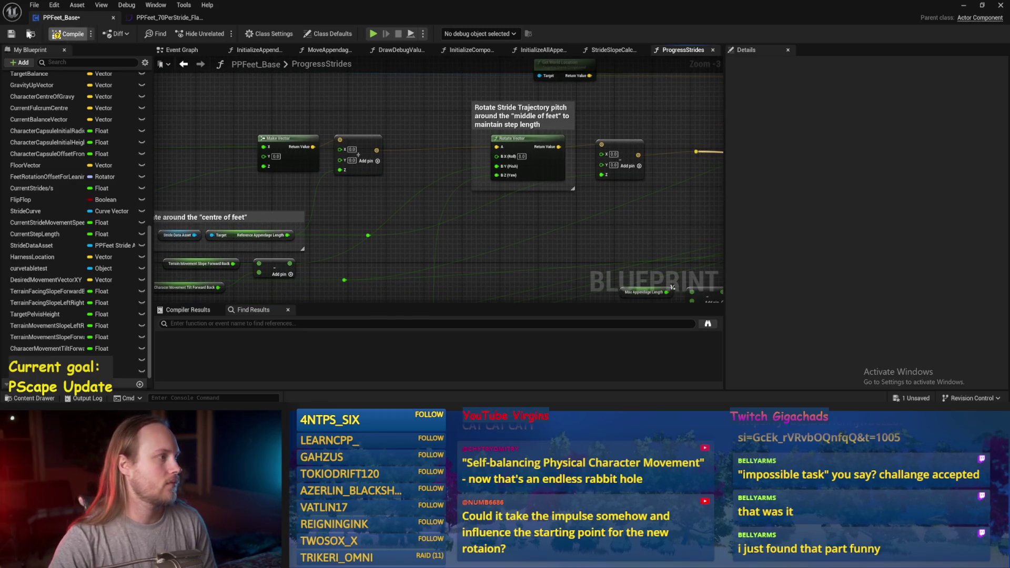
left_click_drag(628, 225, 470, 206)
Step: Place the Offset Feet group just before Rotate Vector and save PPFeet_Base
left_click(610, 121)
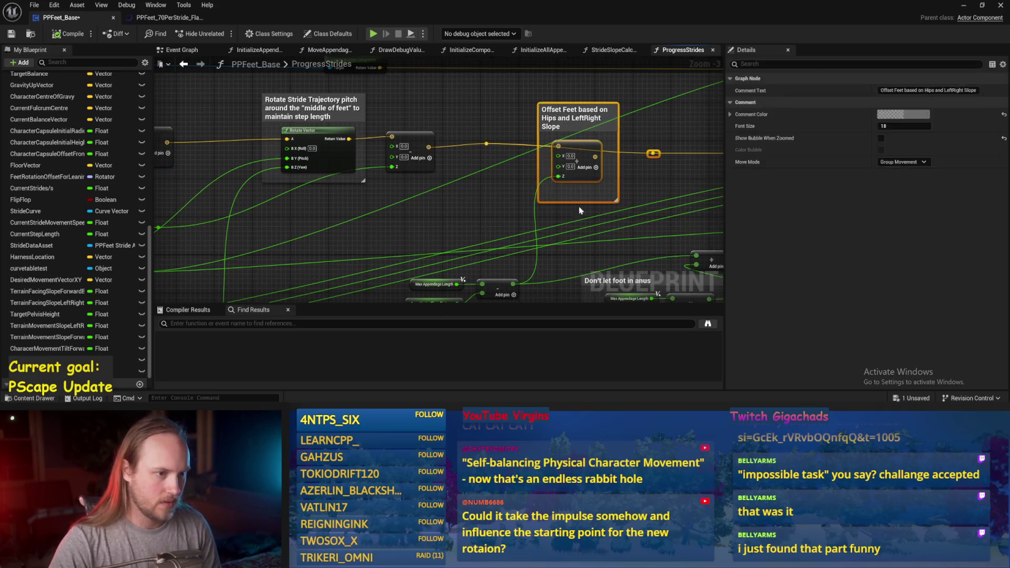
scroll(627, 131, "down", 1)
left_click_drag(627, 137, 372, 136)
scroll(369, 136, "up", 4)
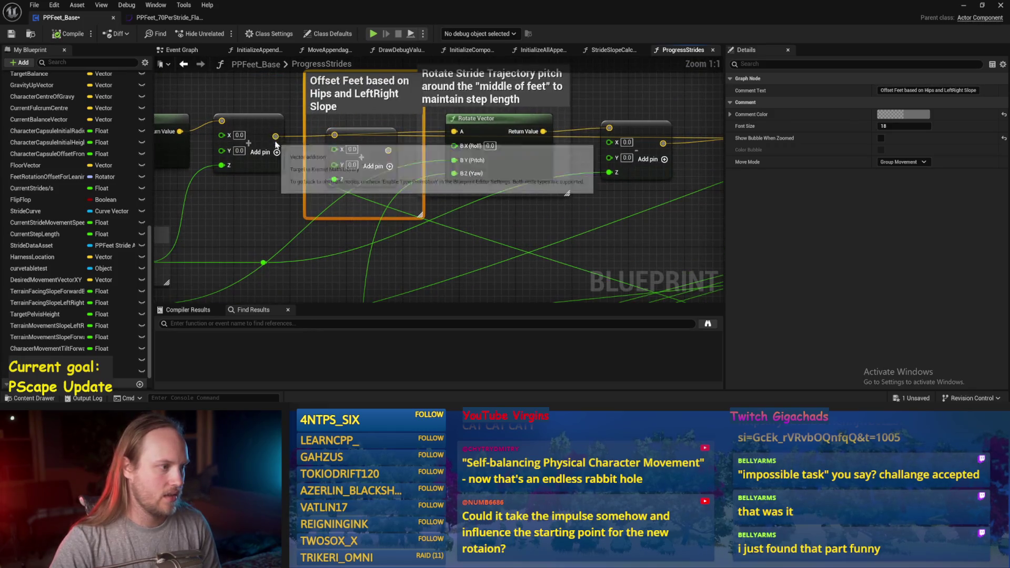
scroll(392, 155, "down", 2)
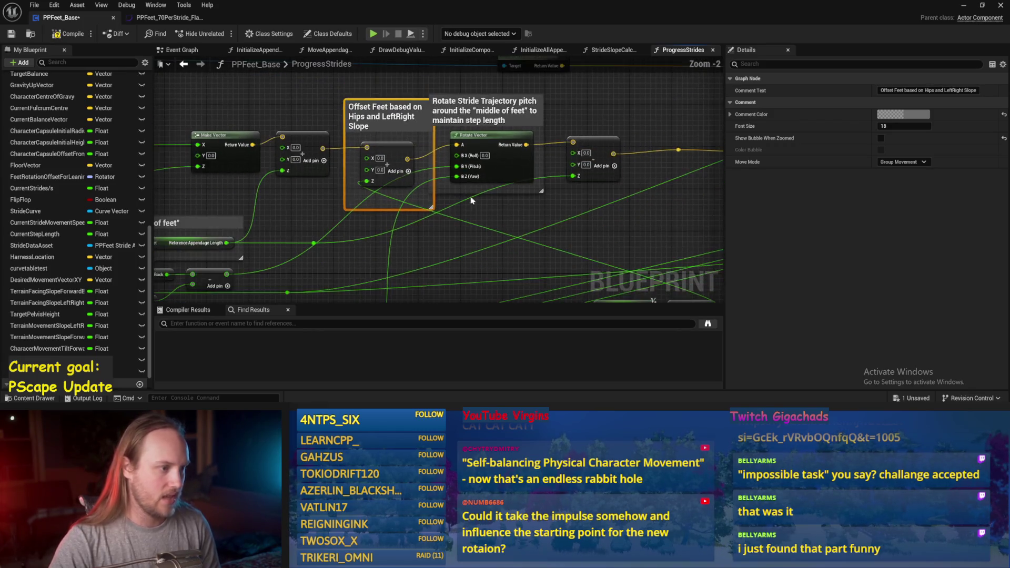
left_click_drag(393, 204, 210, 179)
scroll(526, 158, "down", 1)
left_click_drag(158, 89, 421, 188)
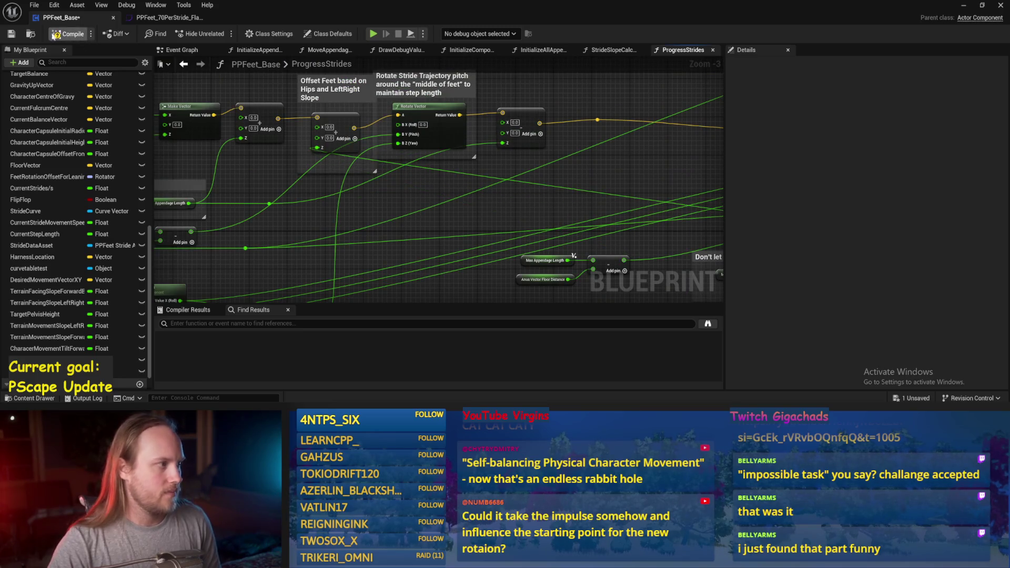
left_click(11, 35)
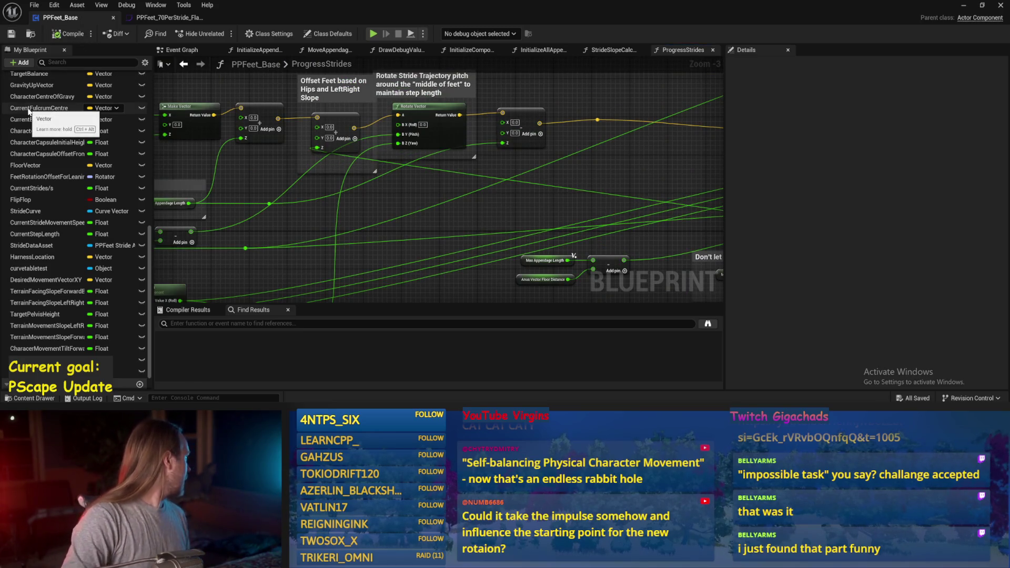
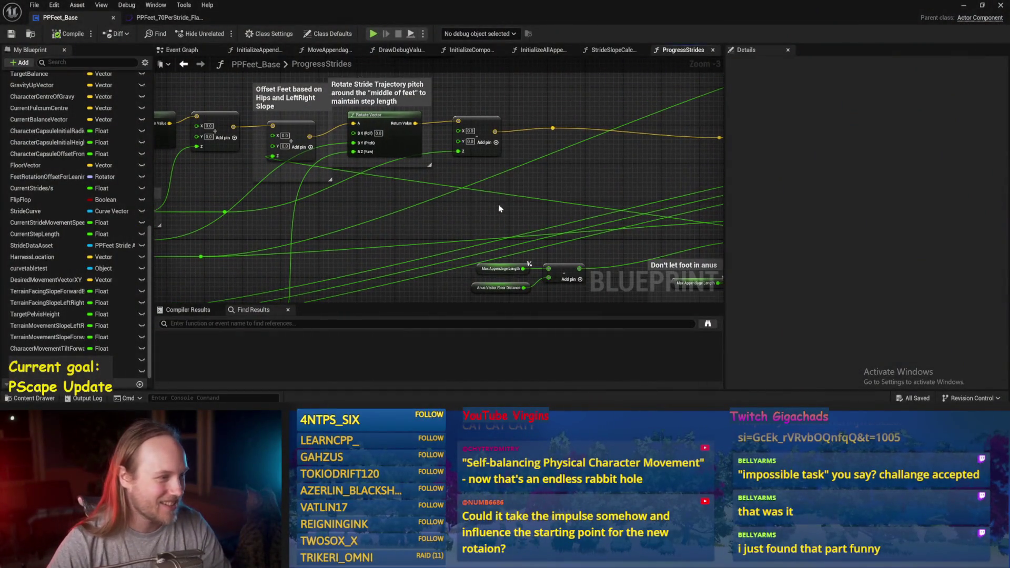
Step: Minimize the PPFeet_Base Blueprint editor and start simulating the test level with Alt+S
key("super+Tab")
left_click(419, 131)
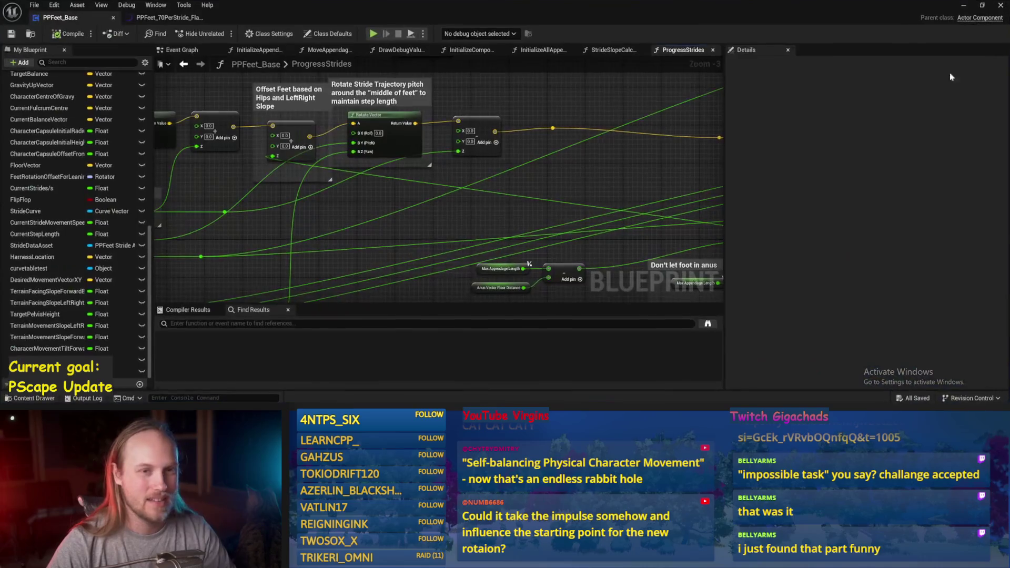
left_click(971, 7)
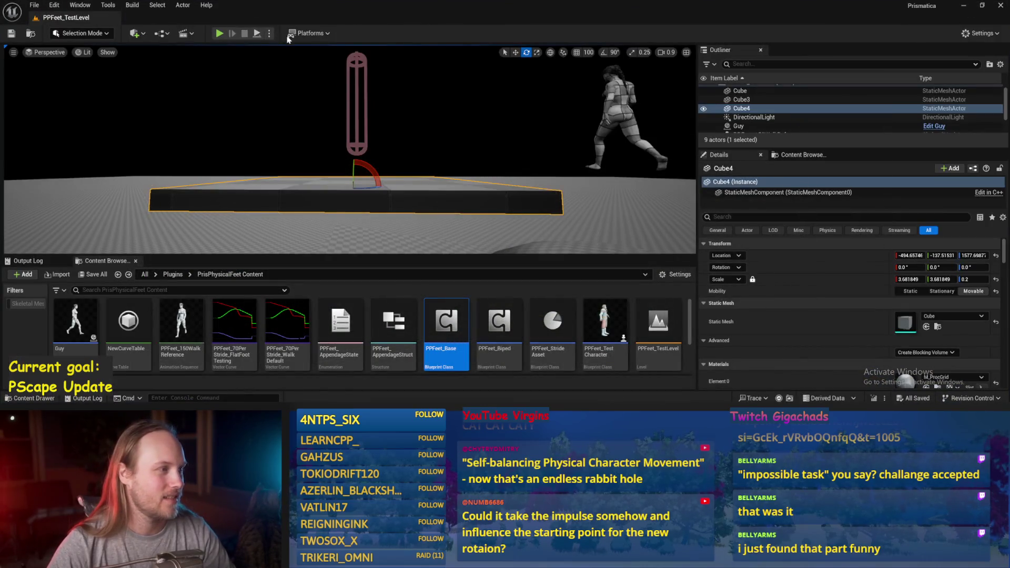
key("alt+s")
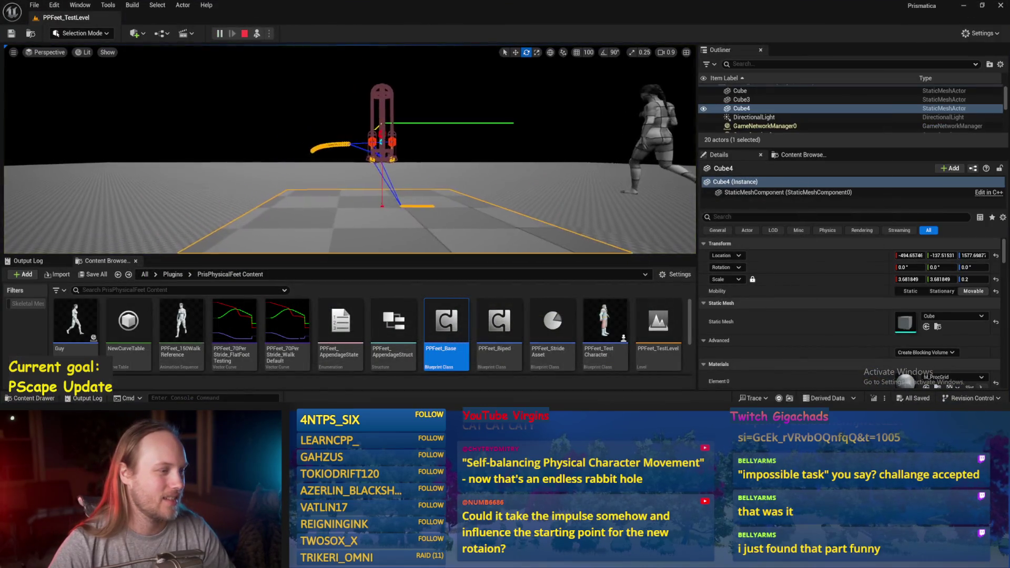
Step: Tilt Cube4 about 42° into a slope and orbit the camera around it
left_click_drag(375, 178, 379, 232)
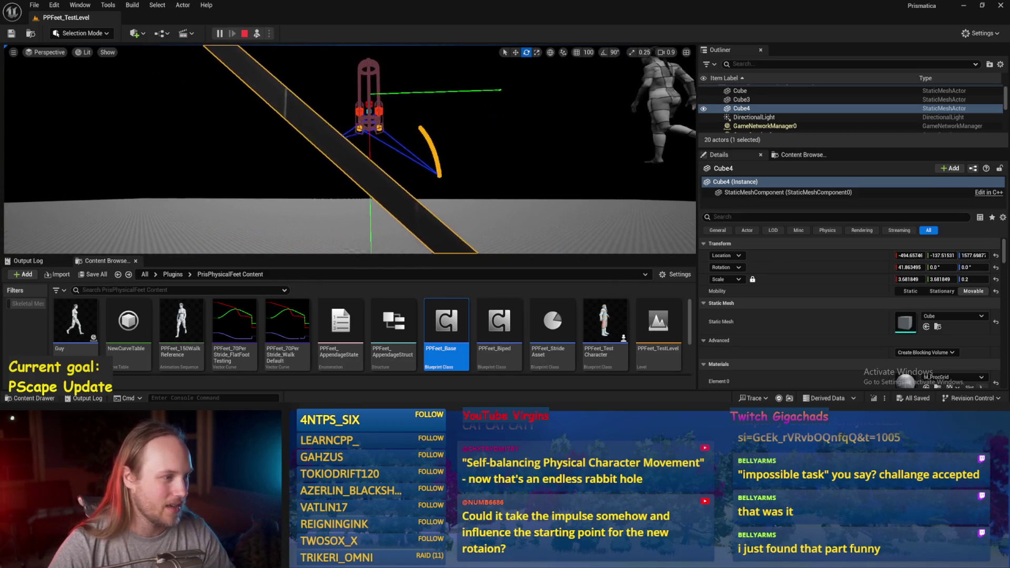
left_click_drag(361, 163, 365, 168)
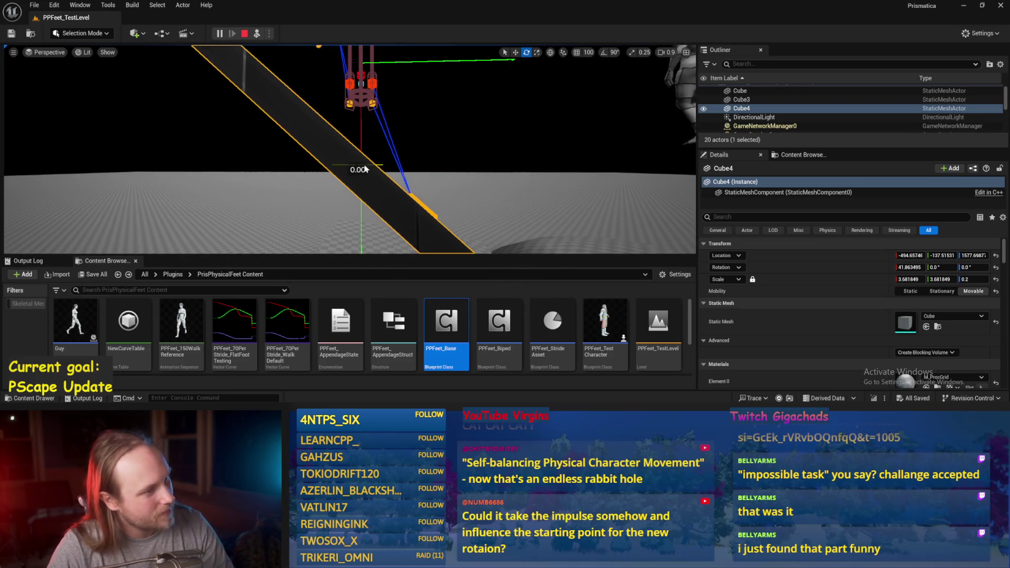
right_click(368, 112)
key("Escape")
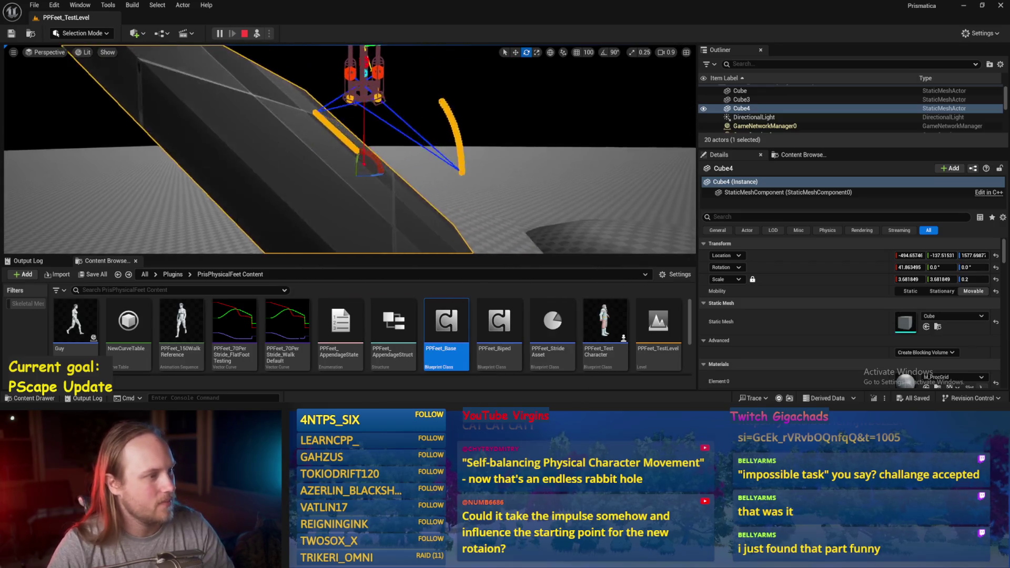
scroll(350, 149, "down", 3)
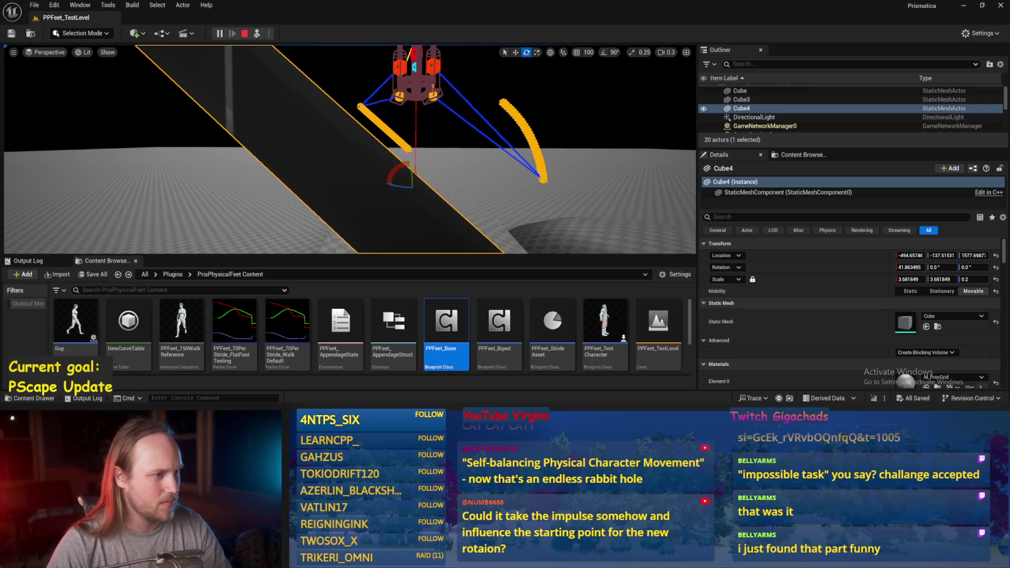
Step: Lower Cube4 under the feet, raise it partway to height 1495.5, and reopen PPFeet_Base
key("w")
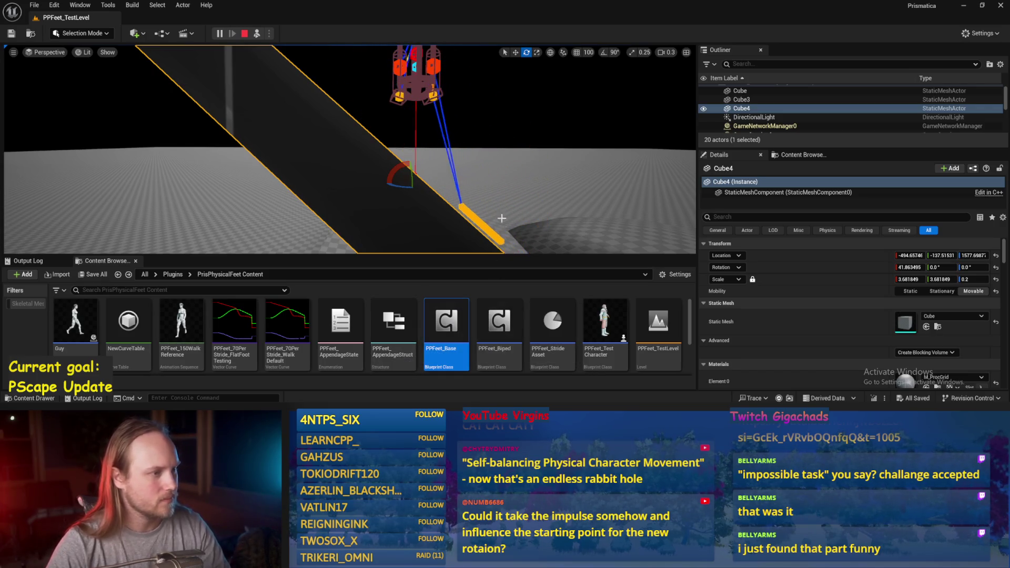
scroll(381, 151, "up", 2)
left_click_drag(381, 150, 378, 158)
scroll(378, 160, "down", 5)
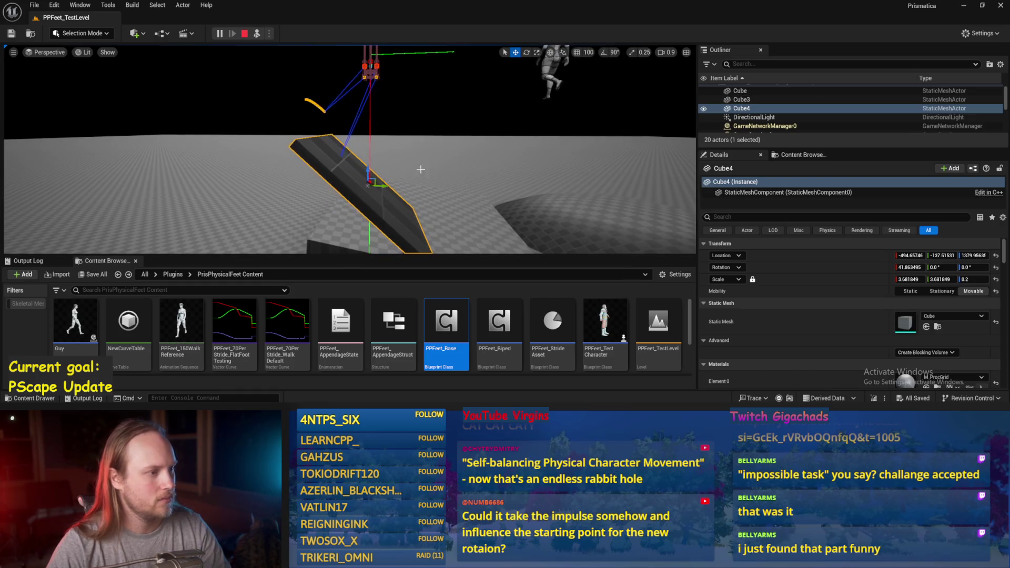
left_click_drag(369, 170, 377, 181)
scroll(403, 128, "up", 3)
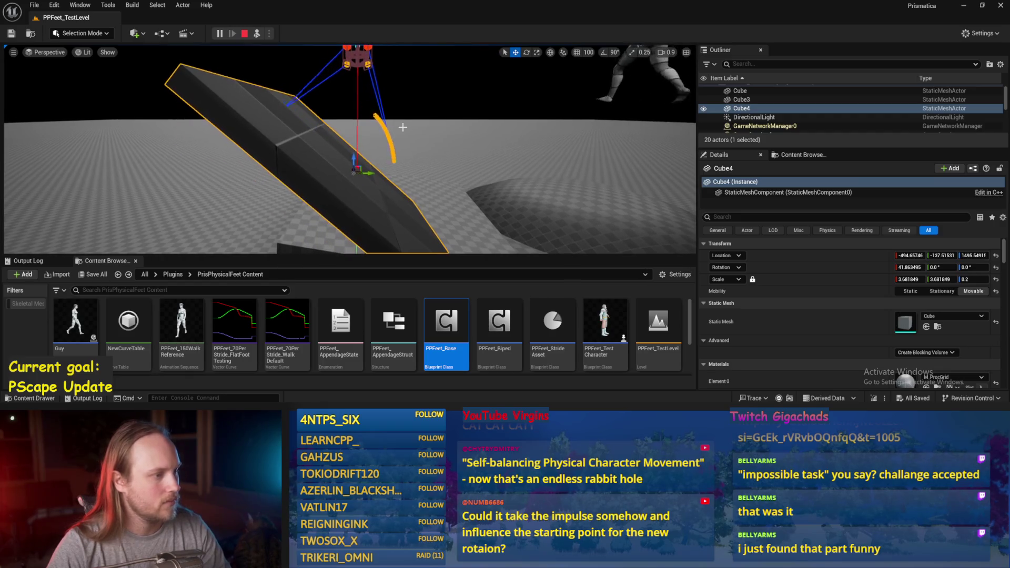
scroll(403, 128, "down", 3)
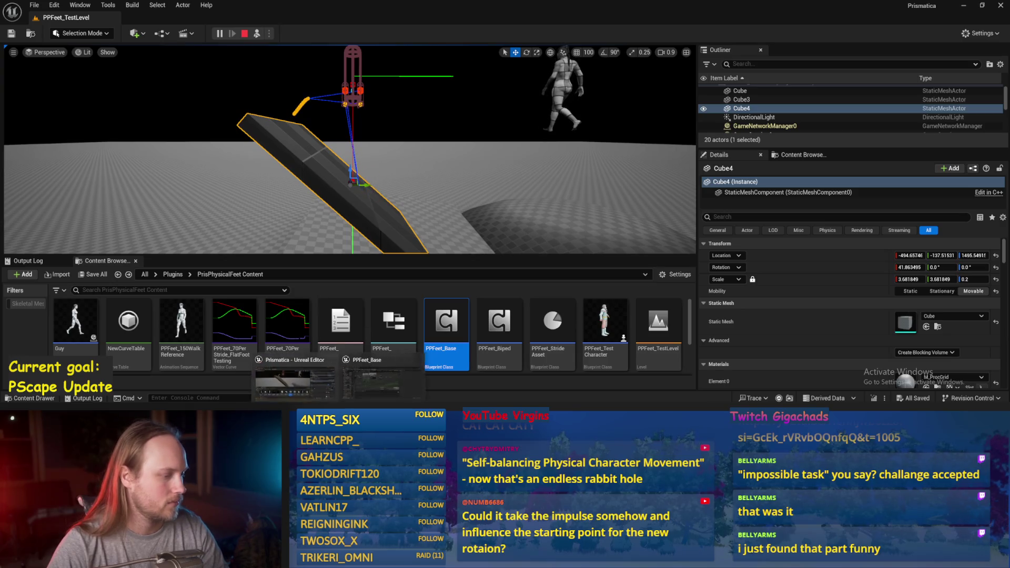
double_click(447, 321)
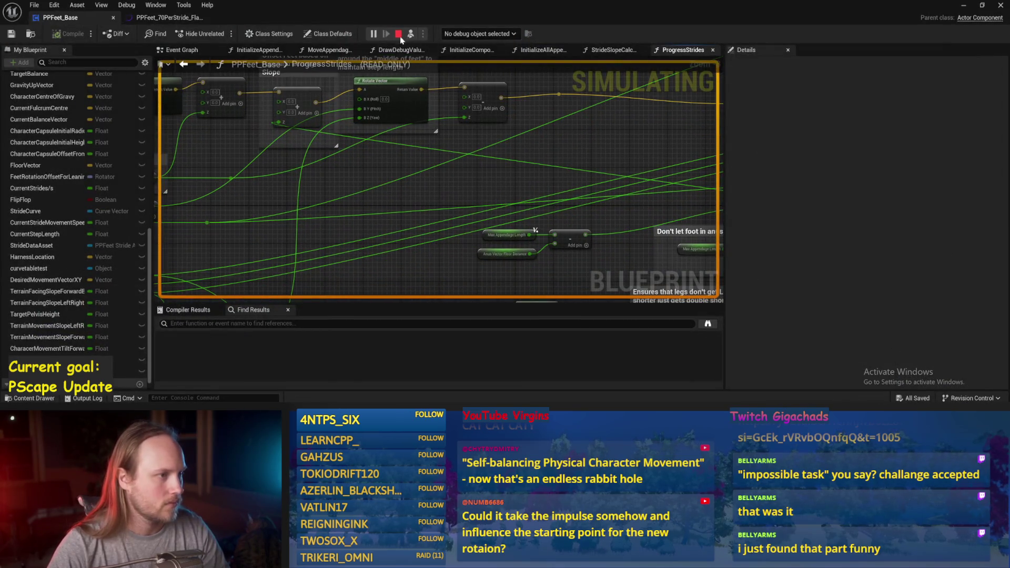
Step: Stop the simulation and save PPFeet_Base after reviewing the stride rotation and leg-length nodes
left_click(399, 34)
mouse_move(334, 249)
left_mouse_down()
mouse_move(379, 198)
mouse_move(152, 200)
mouse_move(359, 188)
mouse_move(484, 201)
left_mouse_up()
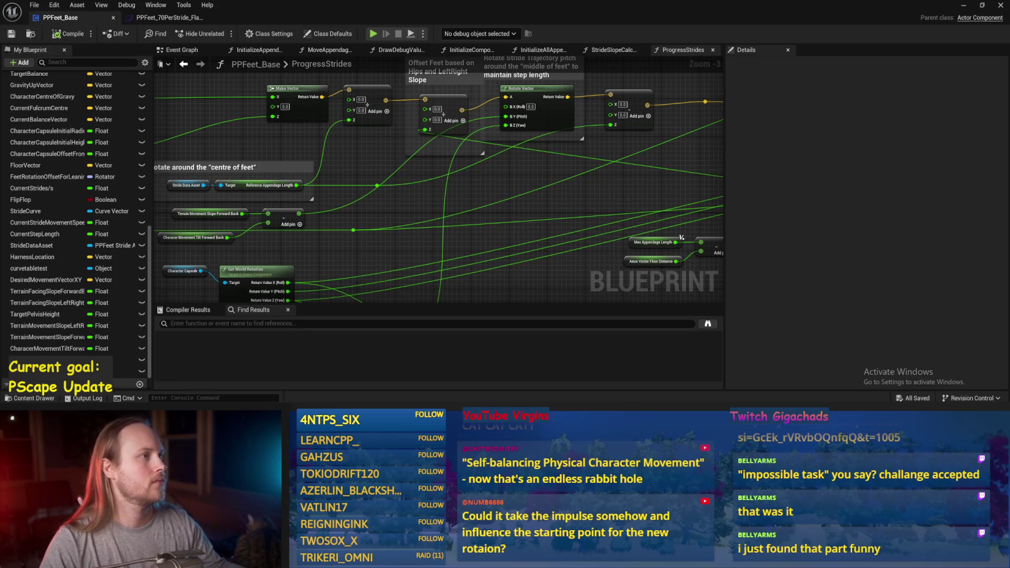
mouse_move(543, 175)
left_mouse_down()
mouse_move(483, 205)
mouse_move(433, 201)
mouse_move(537, 180)
mouse_move(390, 164)
mouse_move(429, 151)
mouse_move(429, 181)
left_mouse_up()
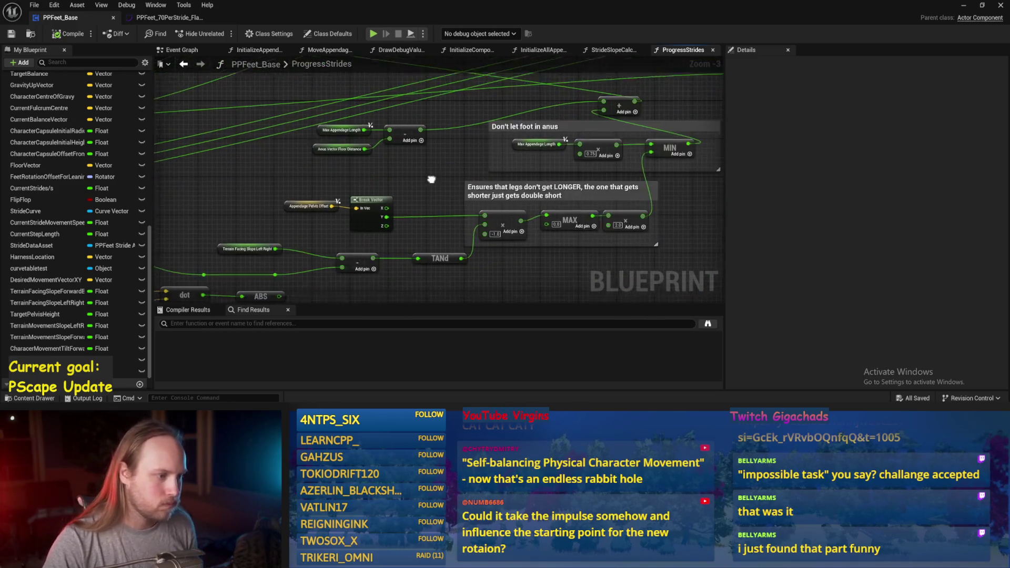
scroll(424, 189, "up", 1)
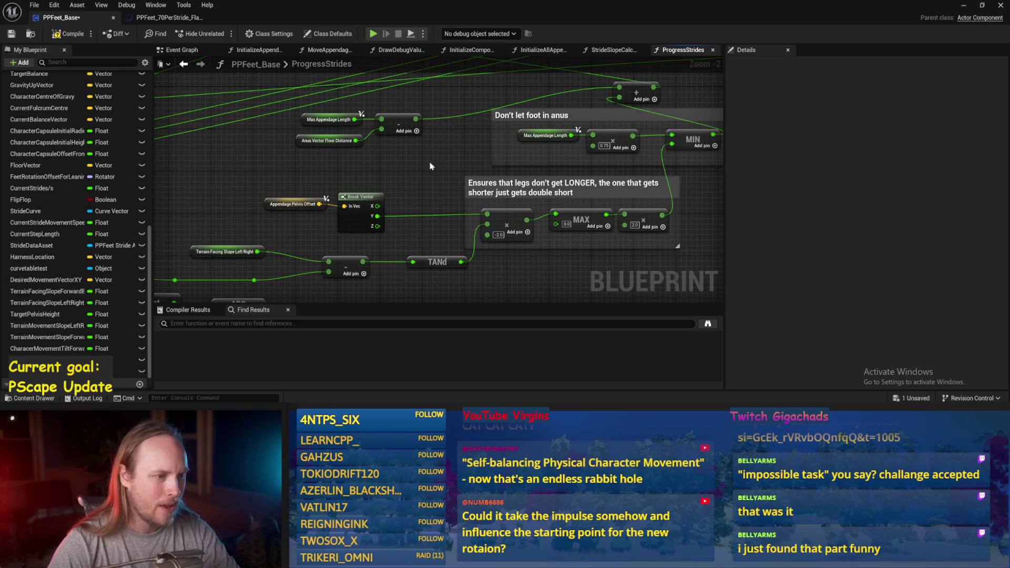
key("ctrl+s")
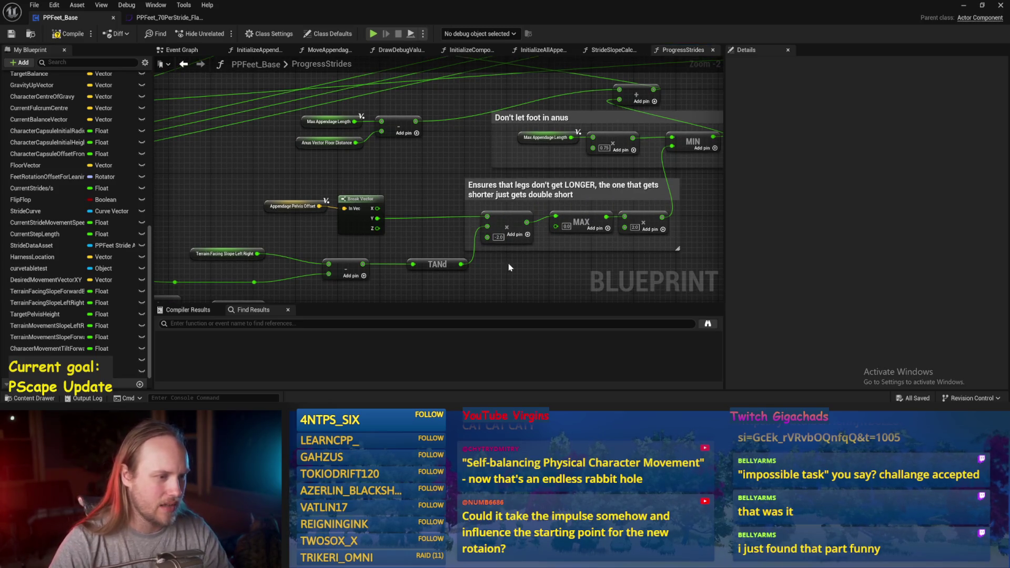
left_click_drag(508, 267, 487, 272)
key("ctrl+s")
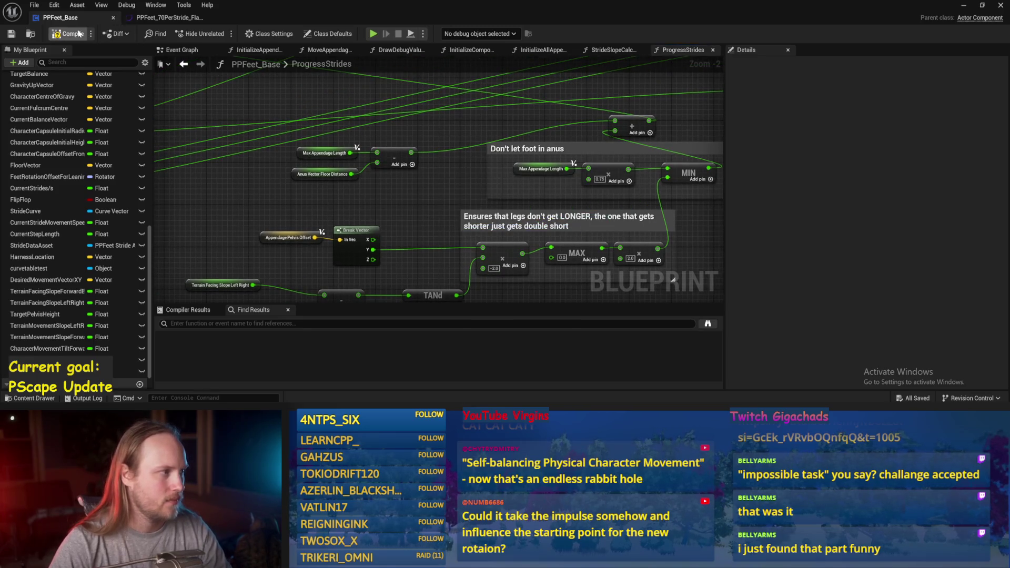
scroll(352, 219, "down", 1)
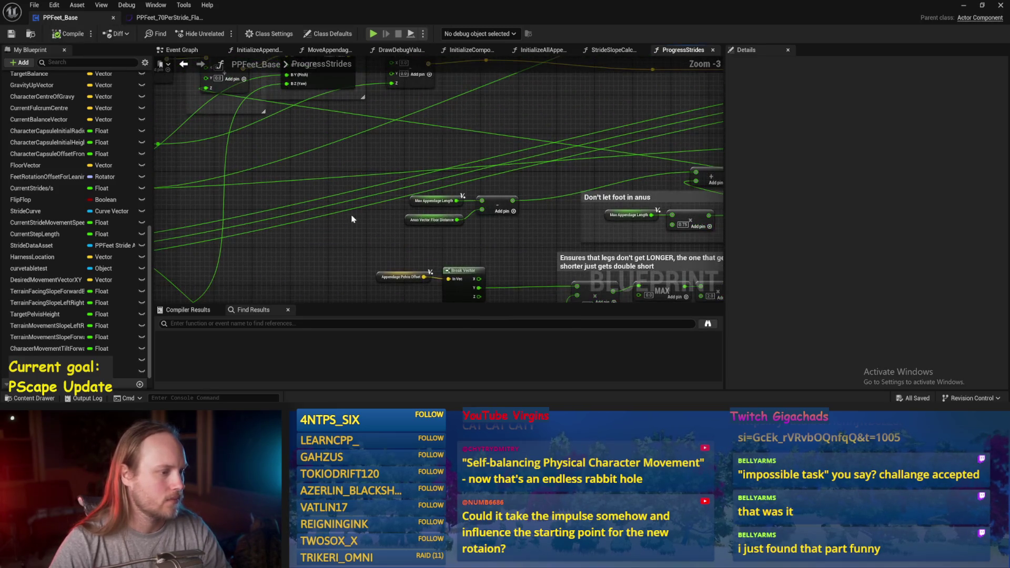
Step: Convert the Offset Feet Add node's pin to a Vector
left_click_drag(368, 163, 365, 195)
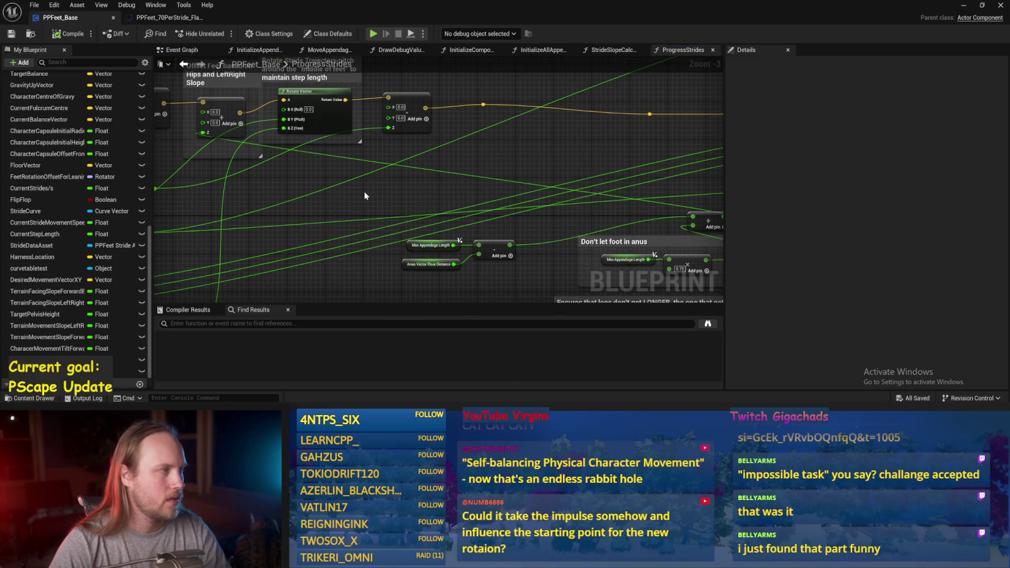
left_click_drag(398, 200, 497, 219)
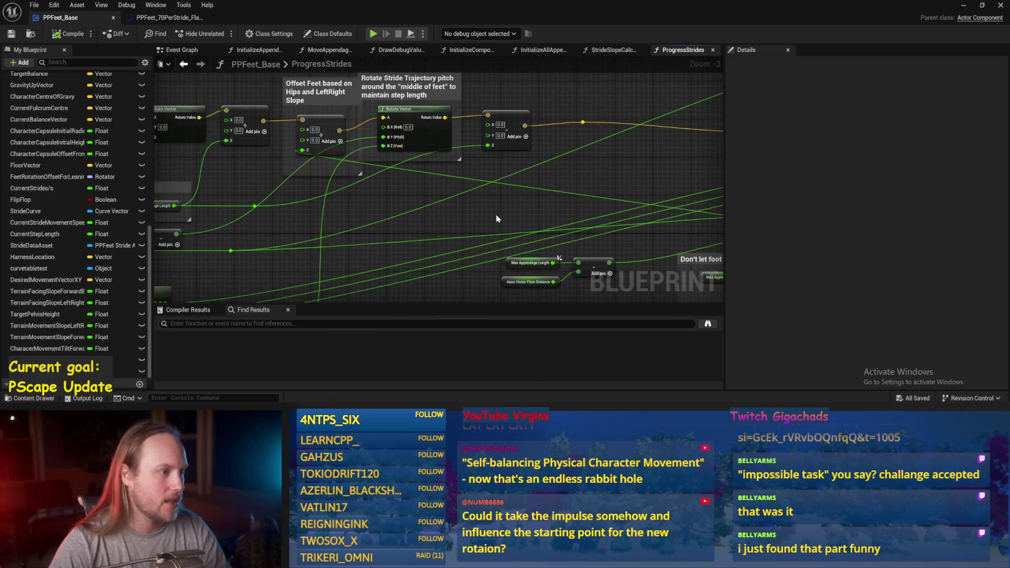
left_click_drag(361, 181, 357, 204)
right_click(333, 154)
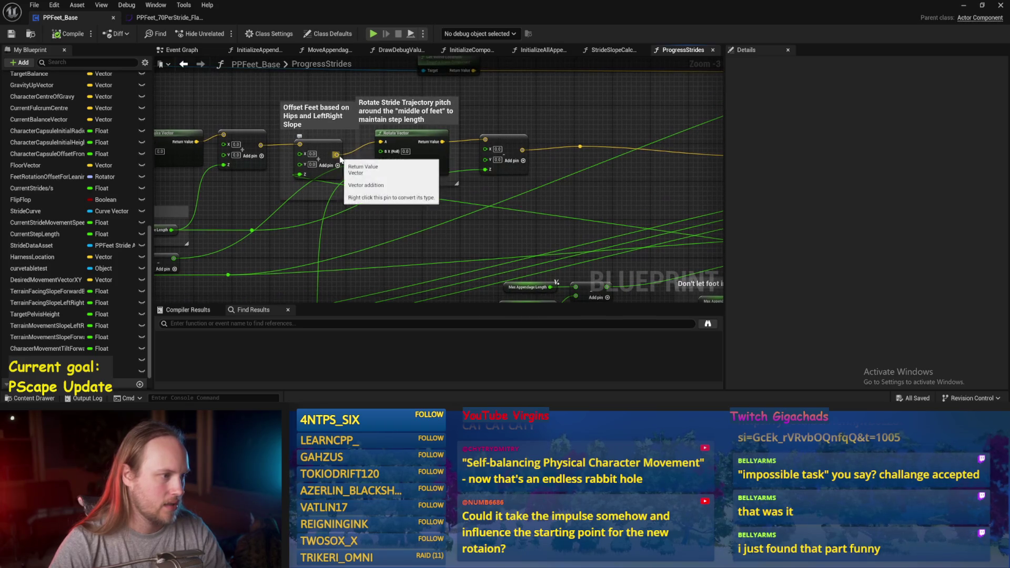
left_click(363, 168)
Step: Reposition the Offset Feet comment, wire the vector Add output to the reroute, and save
left_click(318, 113)
left_click_drag(361, 153, 284, 220)
left_click_drag(247, 121, 213, 108)
left_click(320, 159)
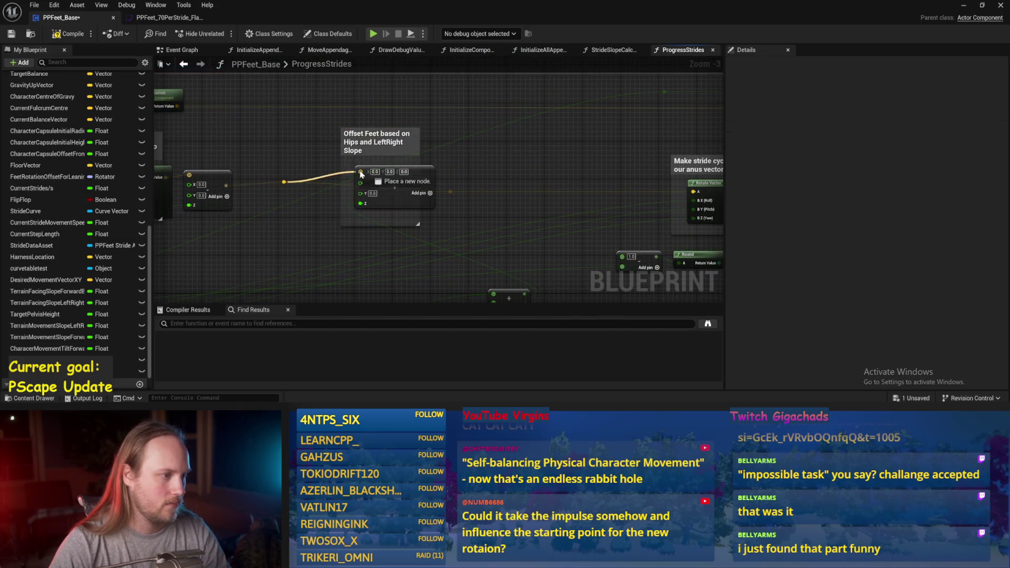
left_click_drag(397, 181, 451, 194)
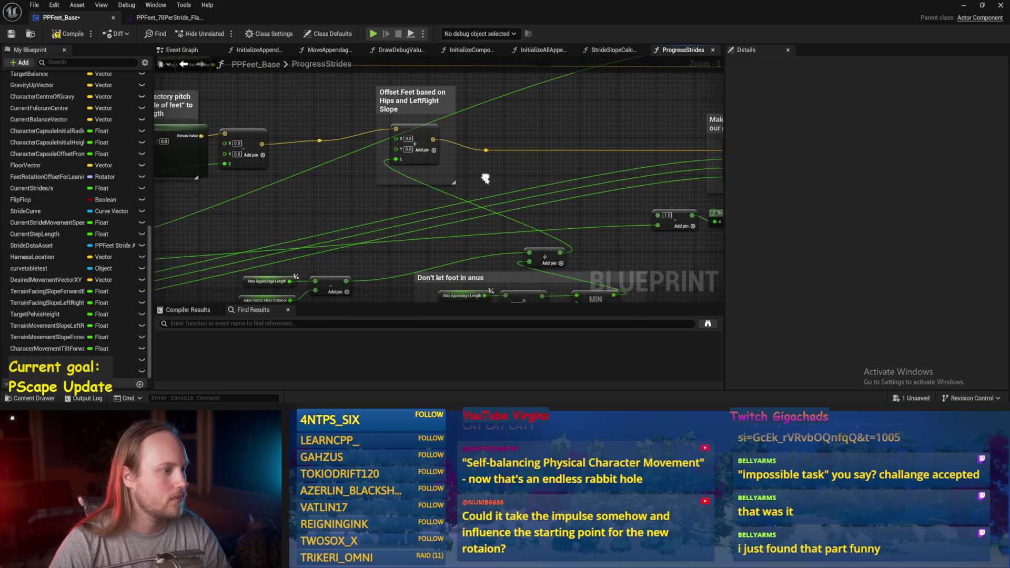
key("ctrl+s")
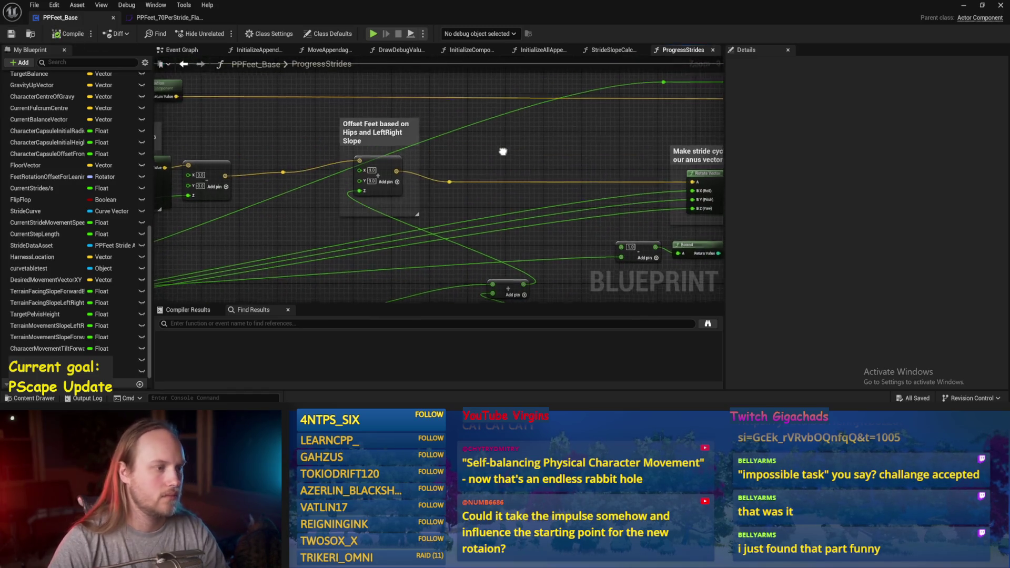
left_click(963, 5)
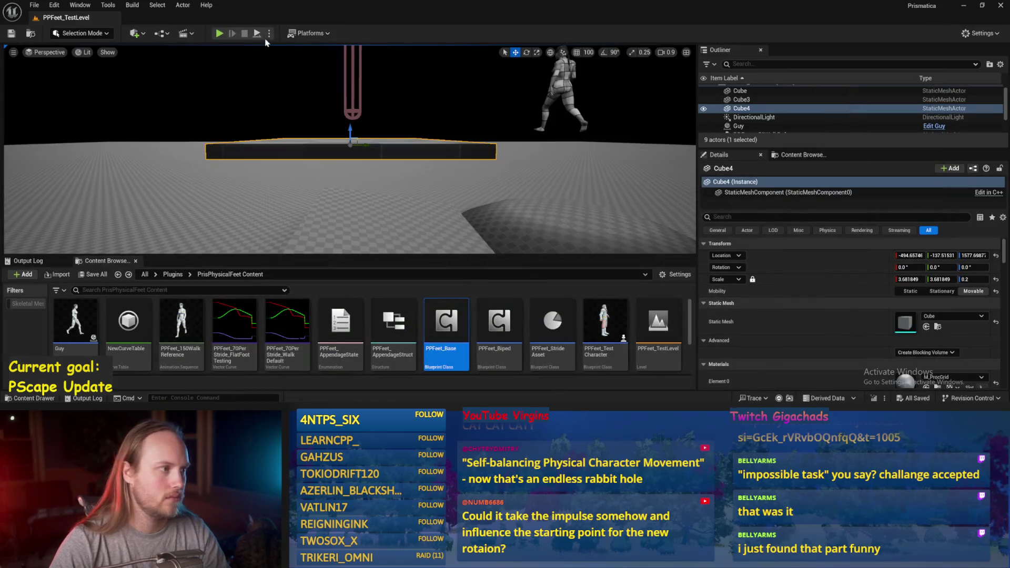
Step: Simulate again, tilt Cube4 to about 40°, and reopen PPFeet_Base
key("alt+p")
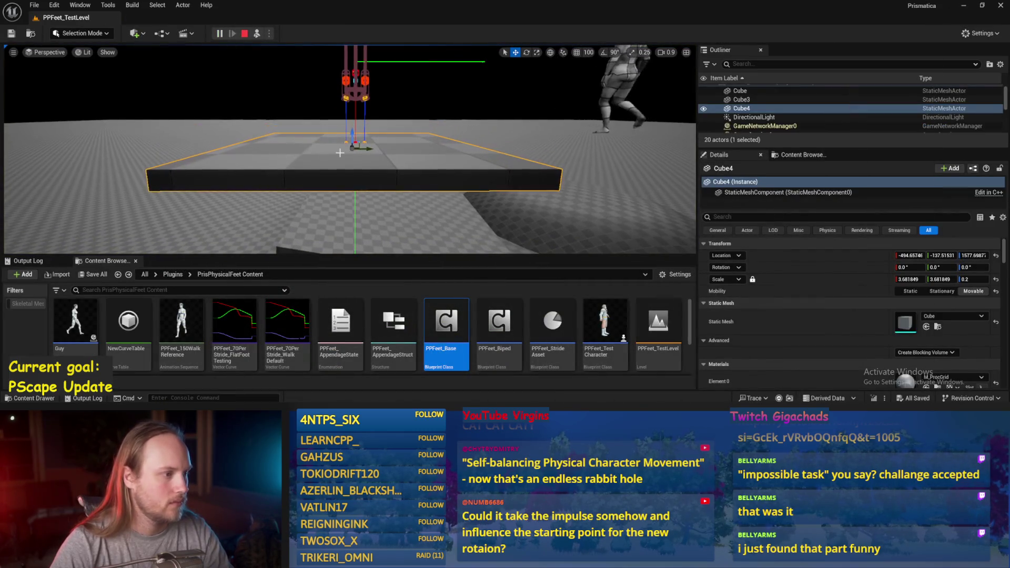
mouse_move(337, 132)
left_mouse_down()
mouse_move(369, 125)
mouse_move(273, 265)
left_mouse_up()
double_click(446, 322)
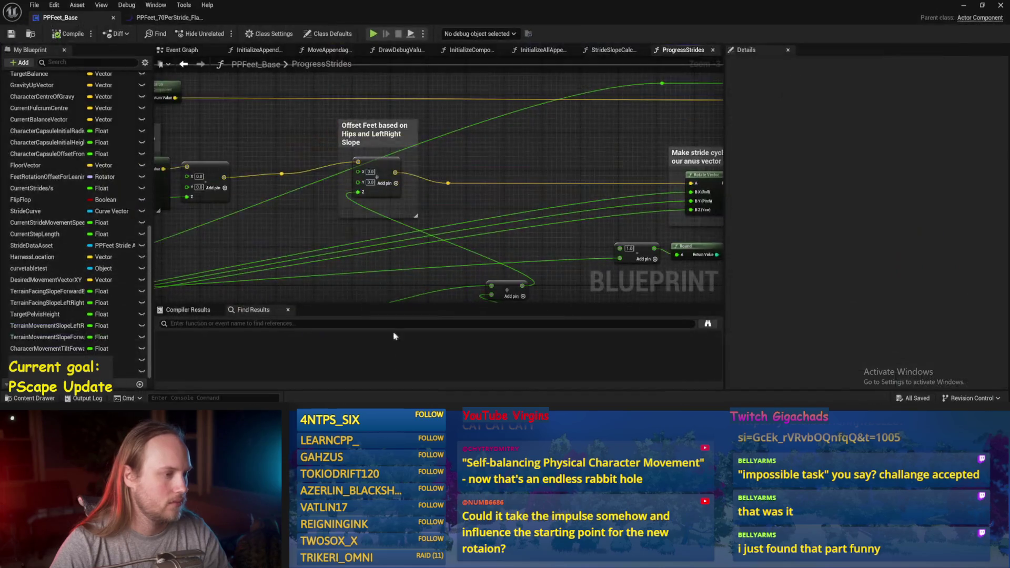
Step: Compile and save PPFeet_Base at the Rotate Stride Trajectory section, then return to the level
scroll(463, 203, "down", 4)
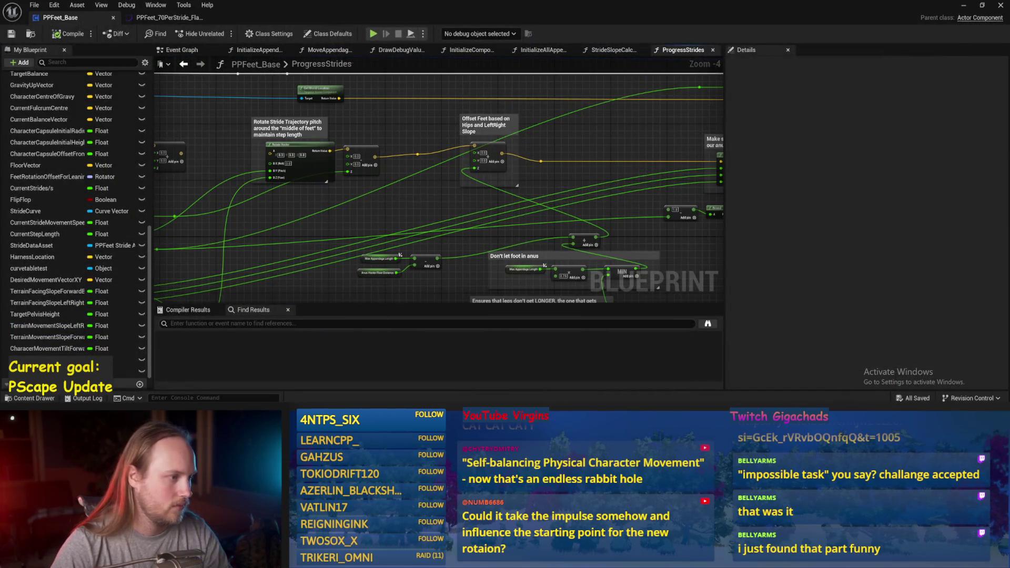
left_click_drag(206, 157, 289, 127)
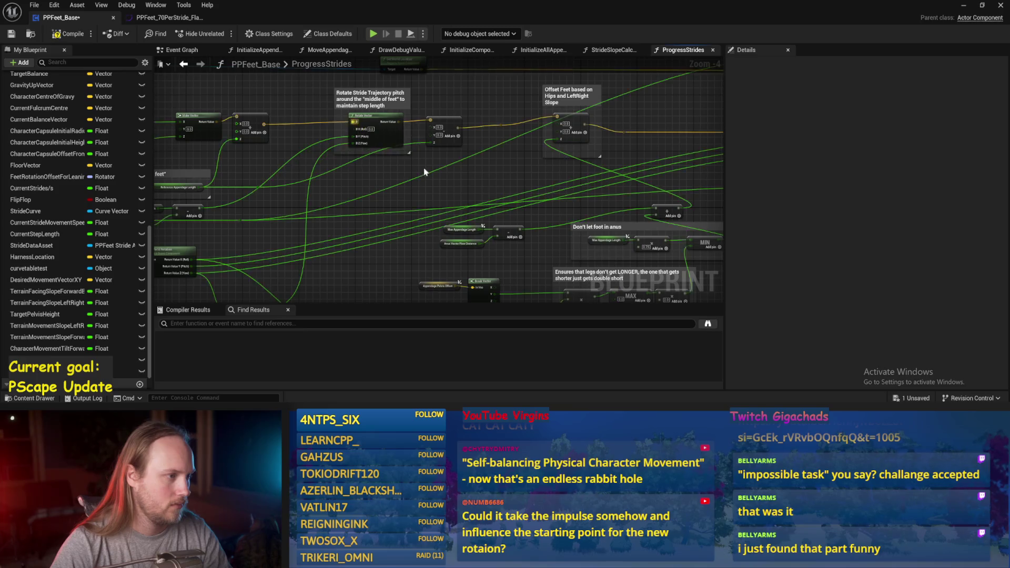
left_click_drag(565, 222, 384, 163)
scroll(333, 221, "up", 2)
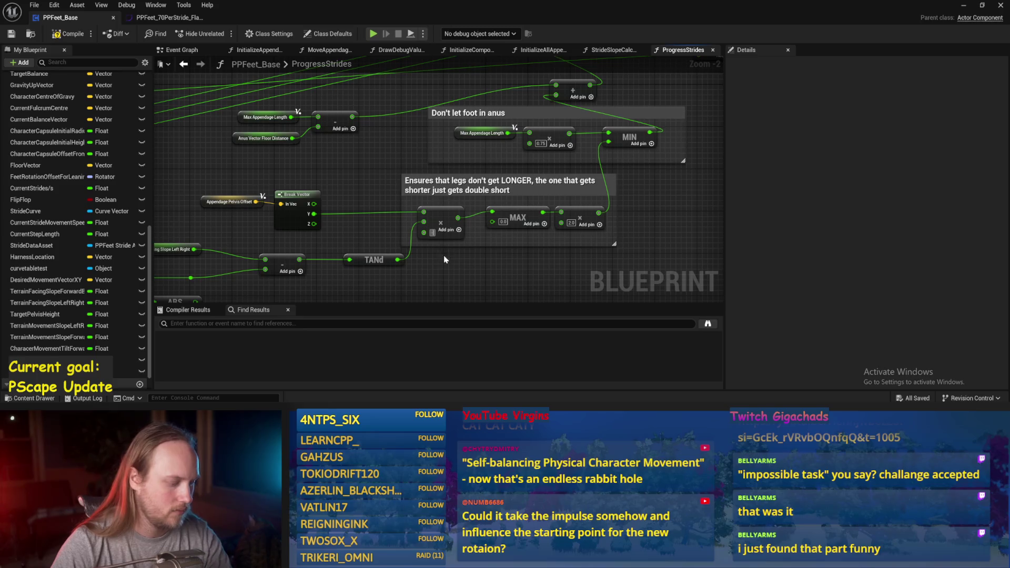
left_click(67, 35)
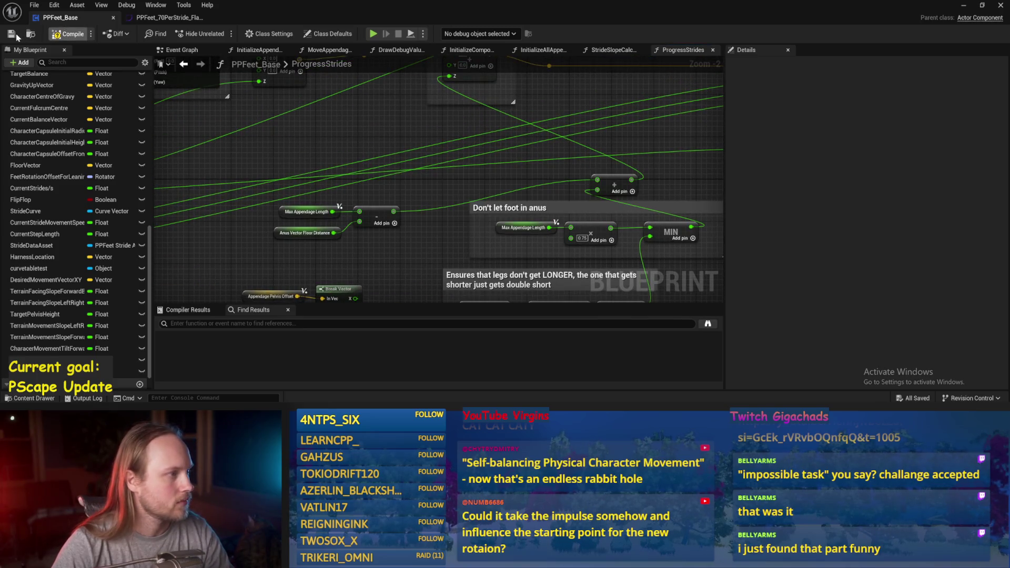
scroll(398, 143, "down", 1)
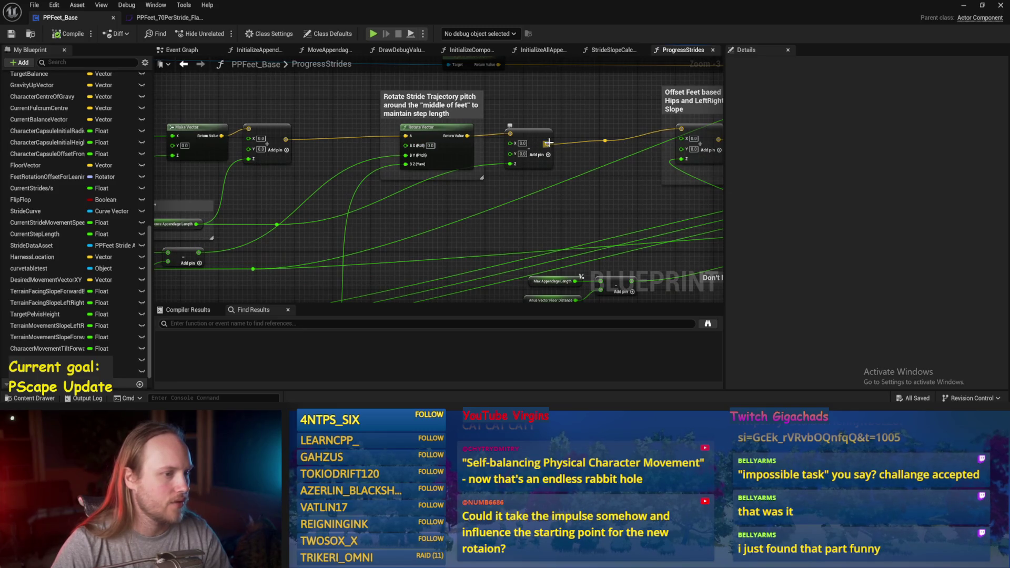
key("ctrl+s")
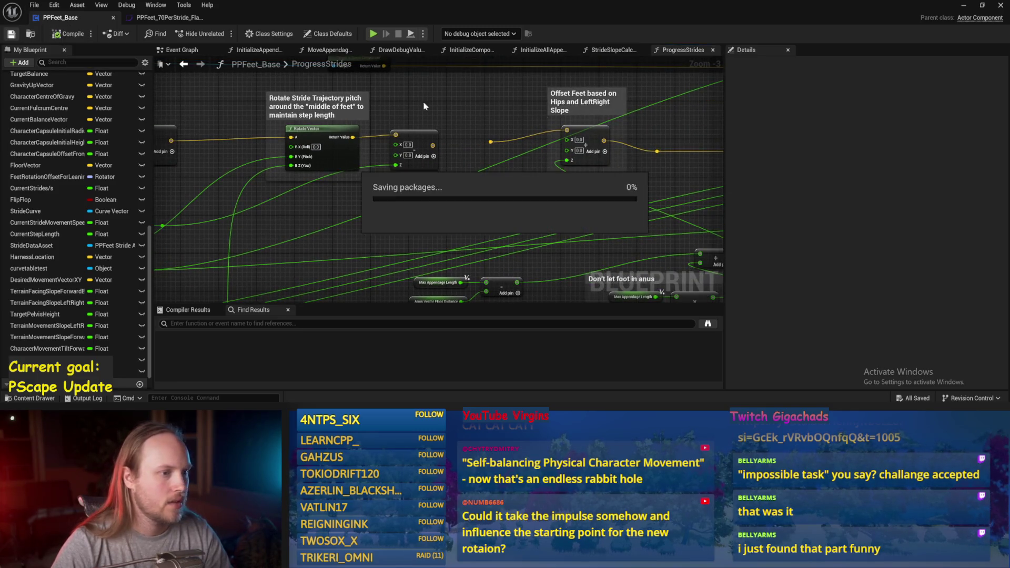
left_click(964, 6)
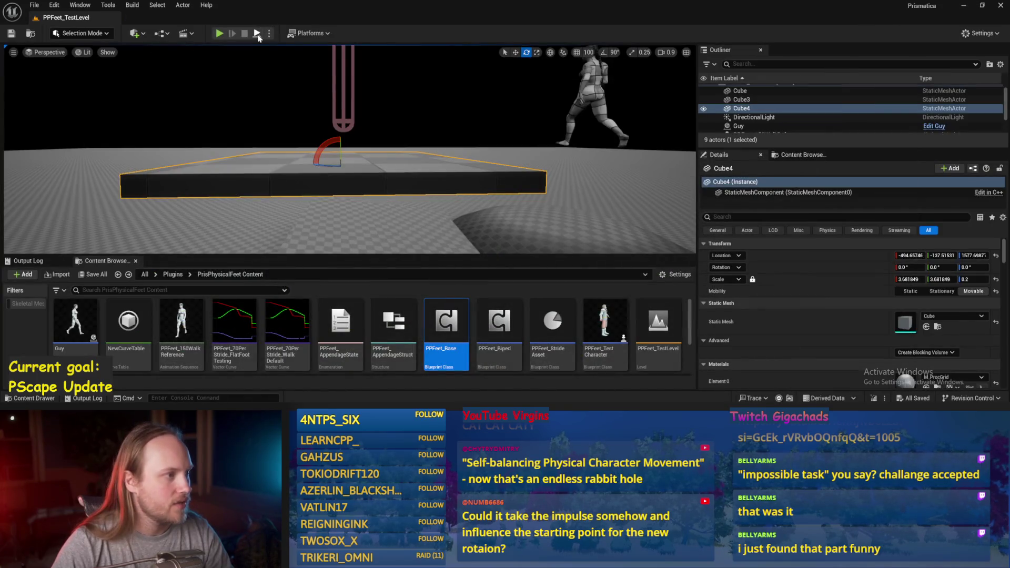
Step: Drag a new wire from the Make Vector output in Offset Feet and save PPFeet_Base
scroll(300, 139, "up", 3)
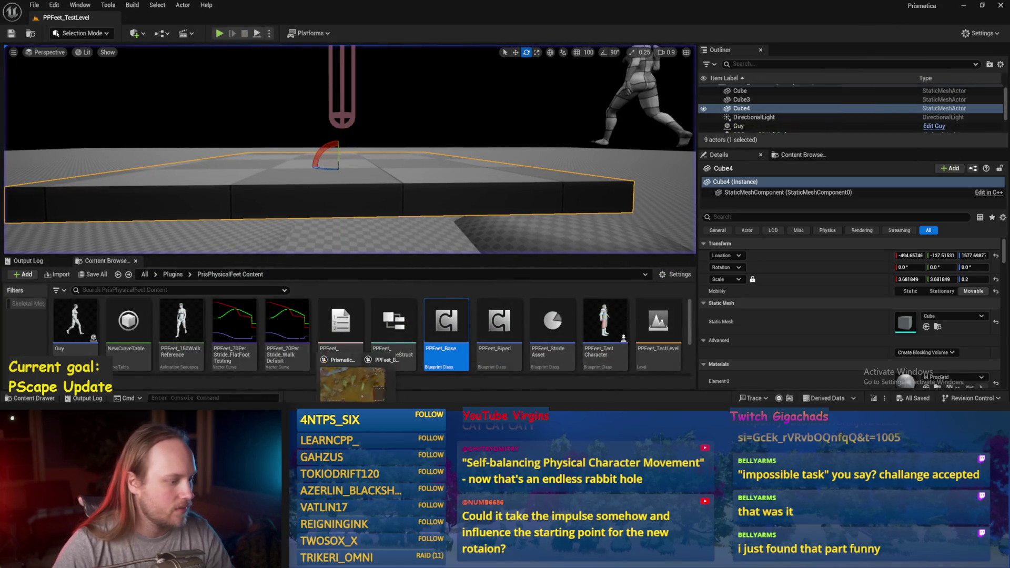
left_click(352, 384)
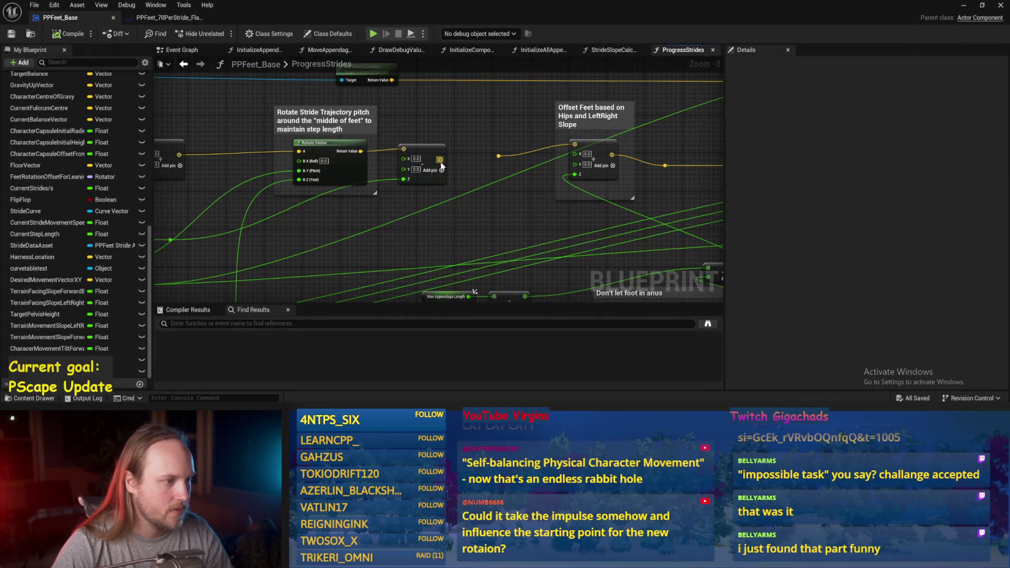
left_click_drag(362, 203, 412, 189)
left_click_drag(490, 147, 625, 130)
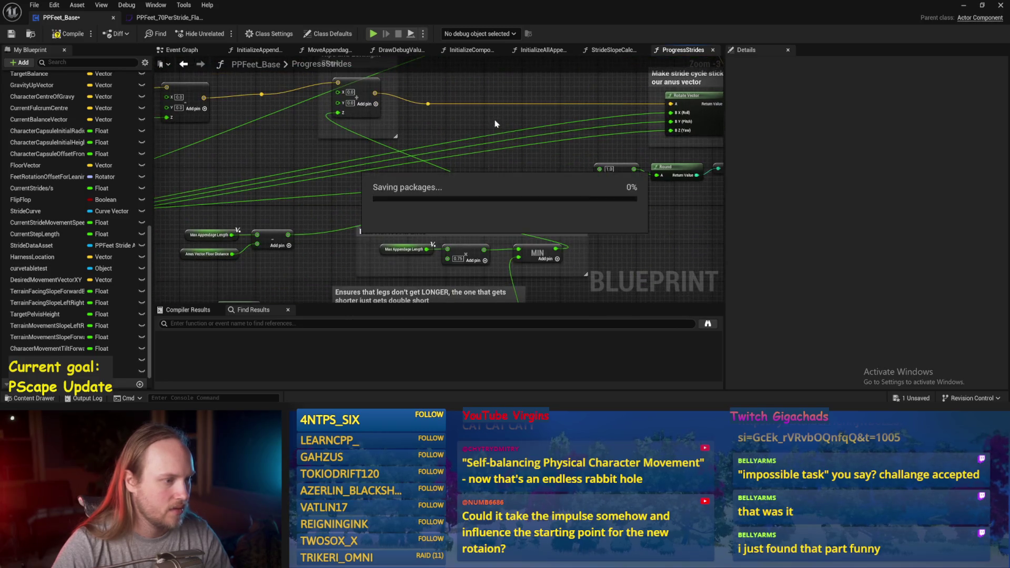
scroll(459, 148, "up", 2)
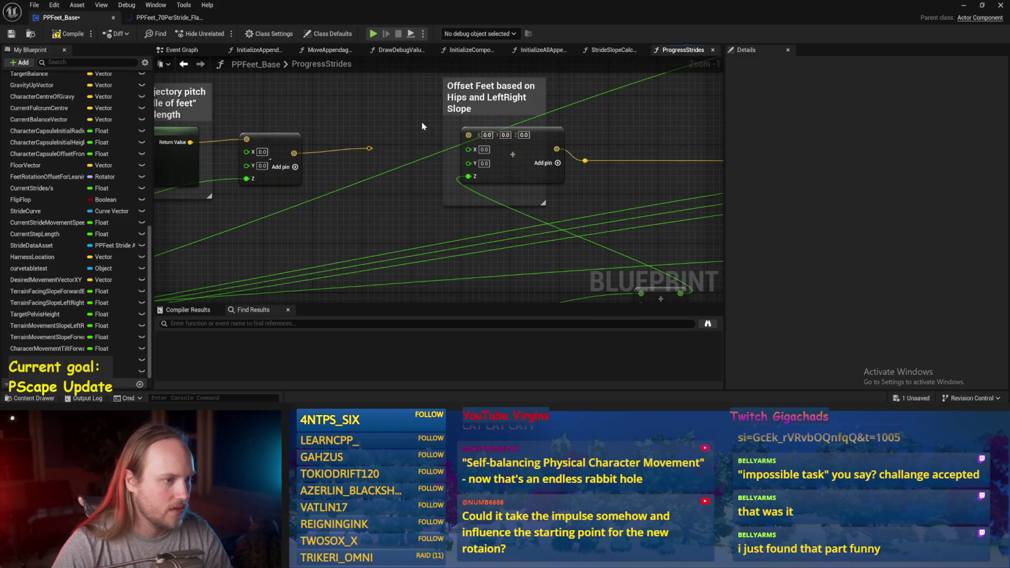
key("ctrl+s")
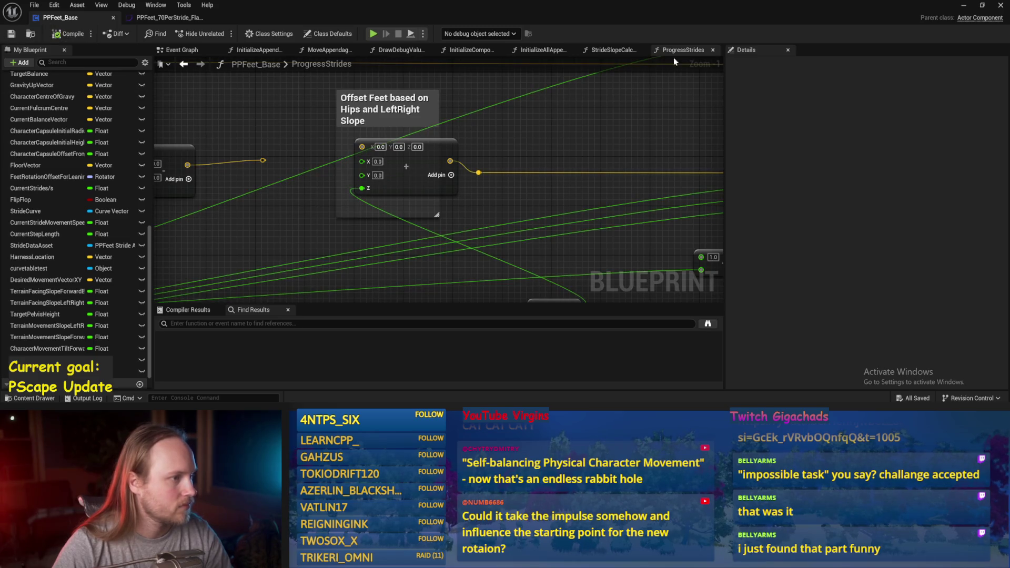
Step: Run a brief simulation of the test level, then return to the Blueprint editor
left_click(967, 6)
left_click(257, 34)
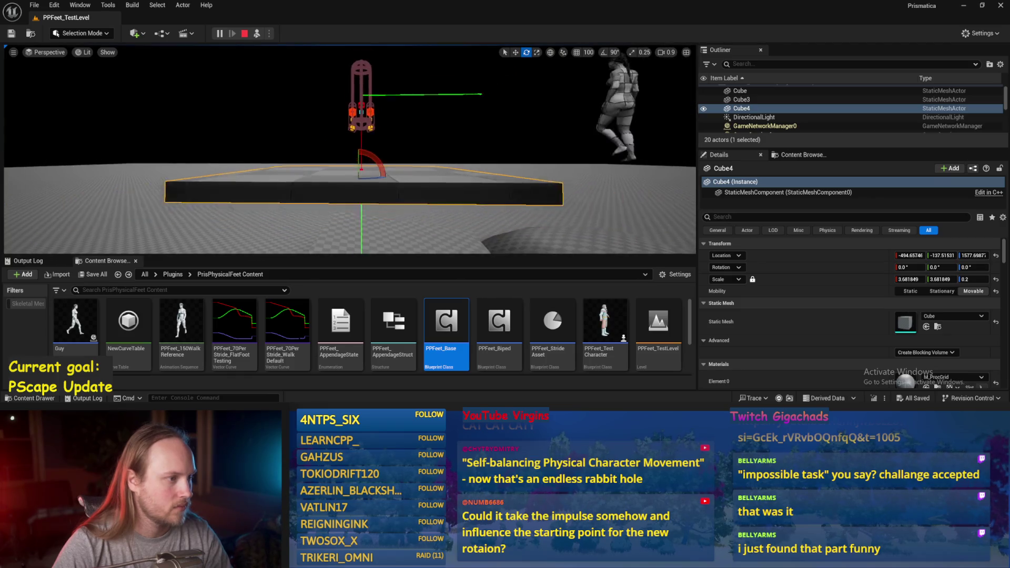
key("Escape")
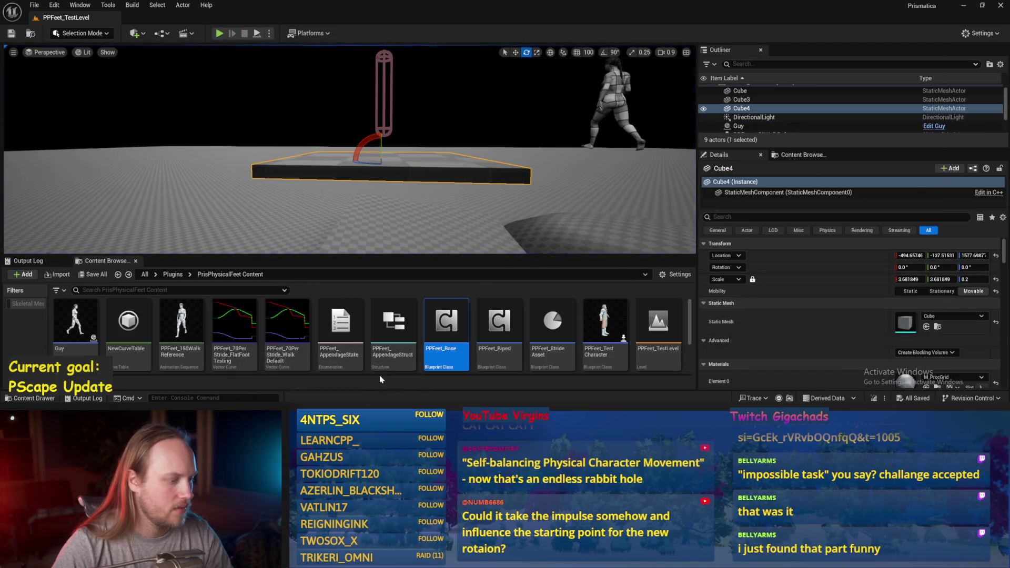
left_click(380, 375)
Step: Move the Max Appendage Length nodes up and to the right
left_click_drag(470, 163, 445, 154)
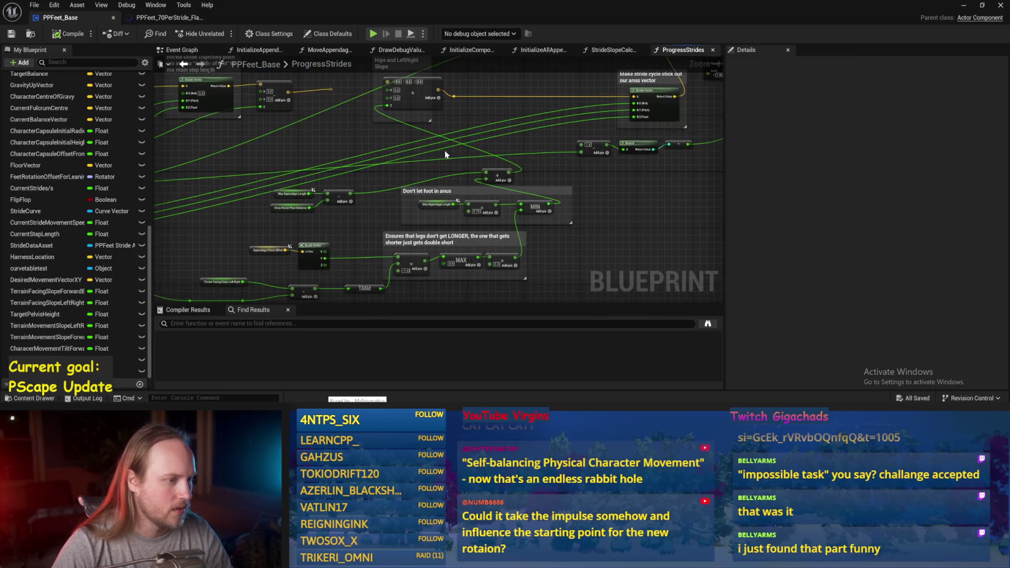
left_click_drag(292, 208, 308, 197)
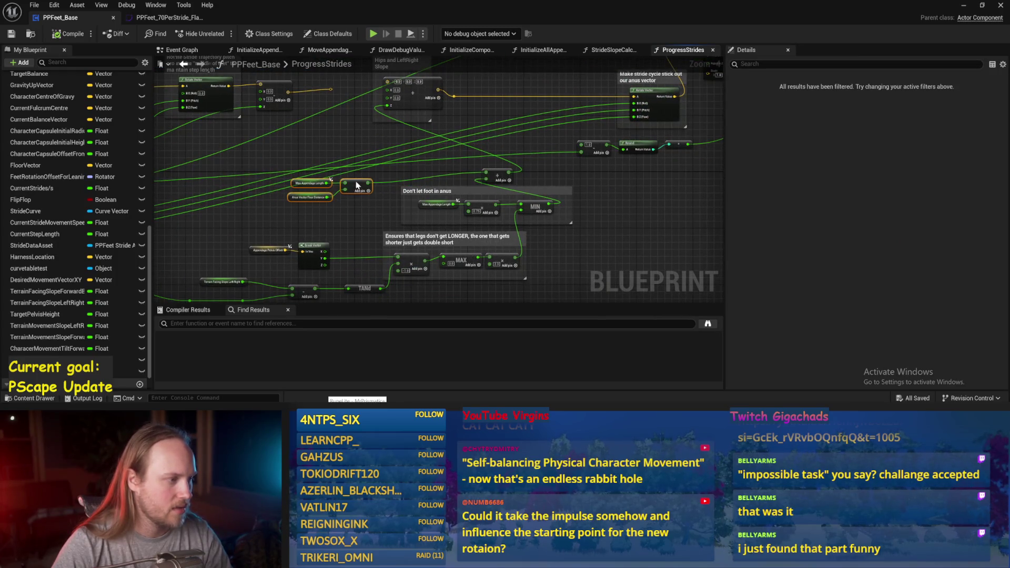
left_click(341, 216)
scroll(341, 216, "up", 2)
scroll(523, 235, "down", 4)
scroll(523, 235, "up", 2)
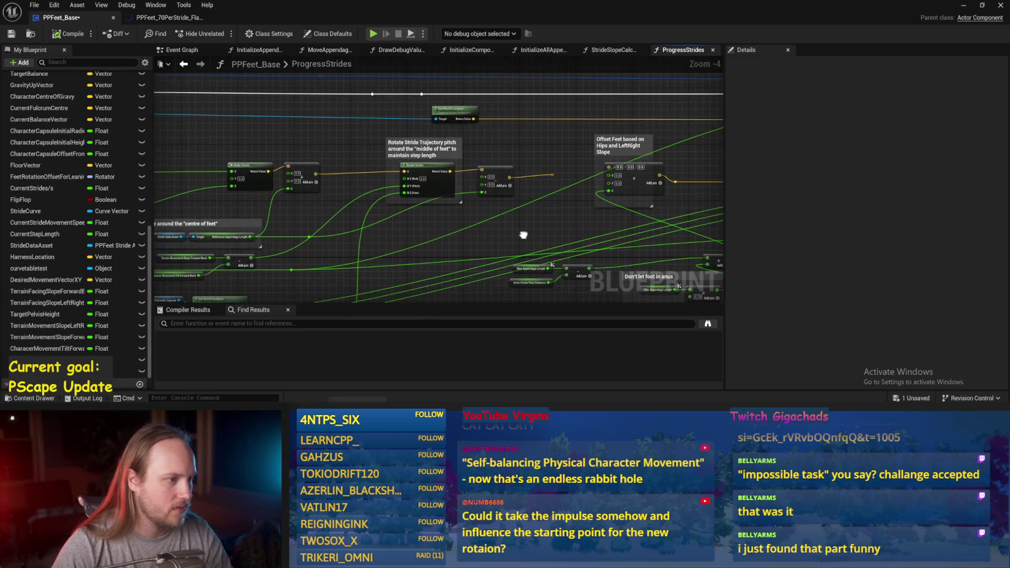
left_click_drag(523, 235, 550, 218)
right_click(551, 219)
key("Escape")
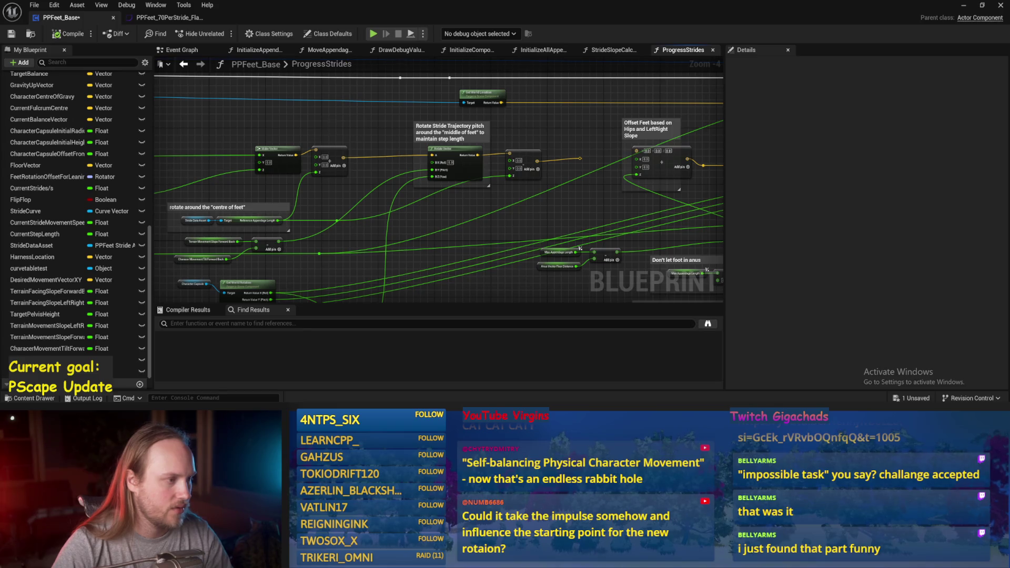
Step: Review the Rotate Stride and left-side nodes and save the blueprint again
left_click_drag(330, 124, 414, 79)
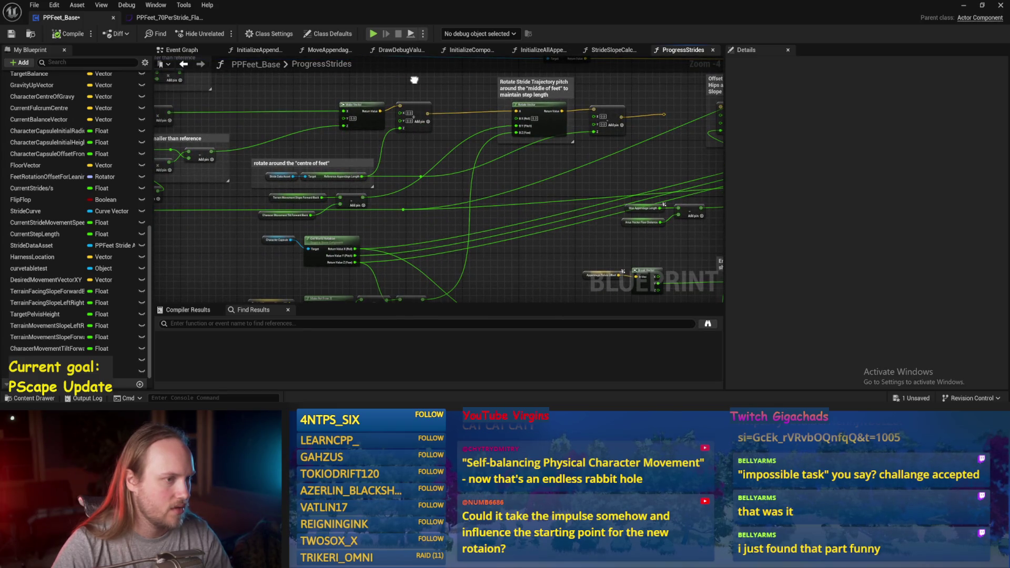
mouse_move(414, 79)
left_mouse_down()
mouse_move(507, 112)
mouse_move(322, 117)
mouse_move(568, 185)
left_mouse_up()
mouse_move(396, 131)
left_mouse_down()
mouse_move(409, 149)
mouse_move(573, 158)
mouse_move(554, 171)
mouse_move(557, 153)
mouse_move(478, 147)
left_mouse_up()
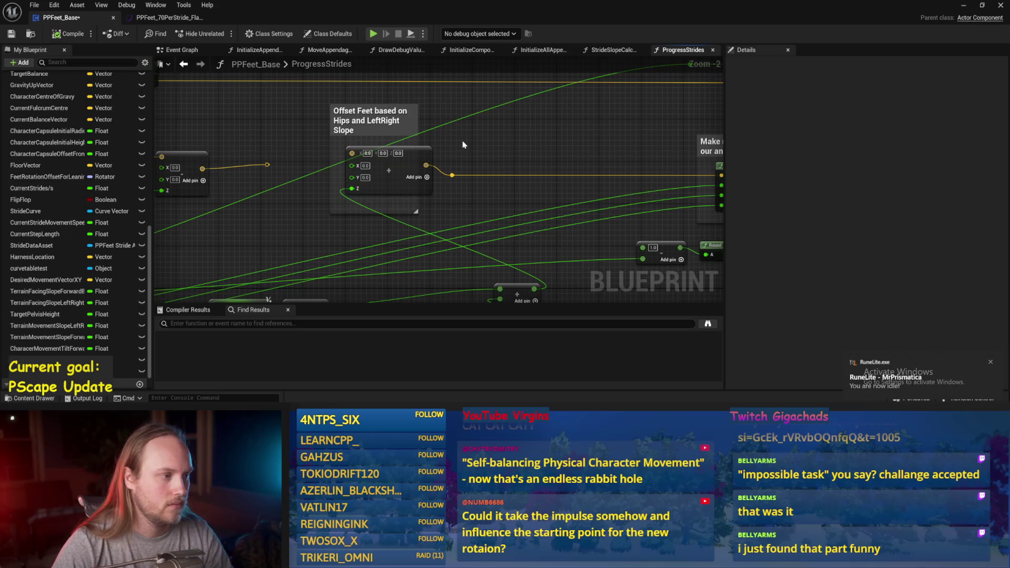
scroll(559, 156, "up", 2)
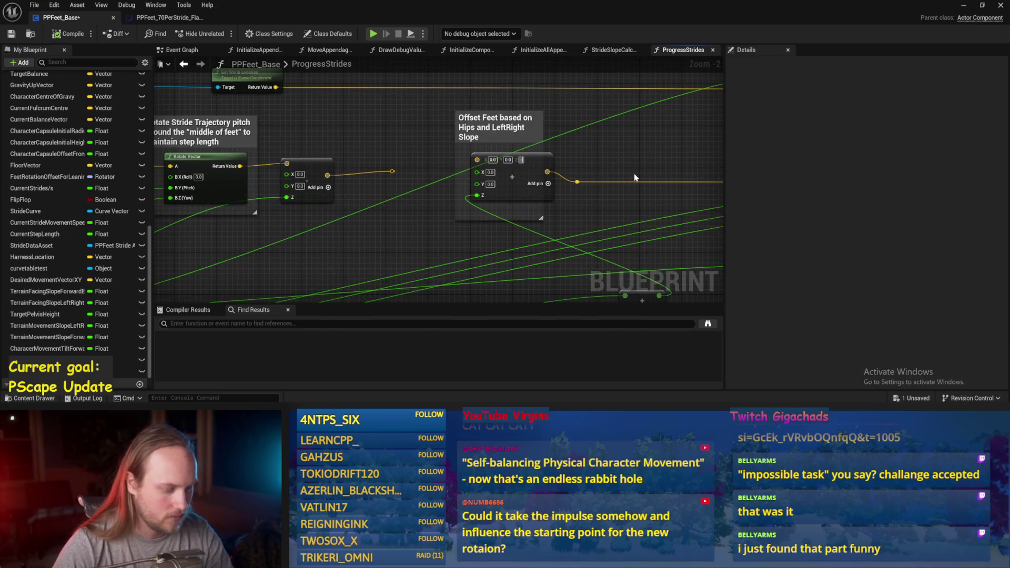
scroll(536, 215, "down", 3)
key("ctrl+s")
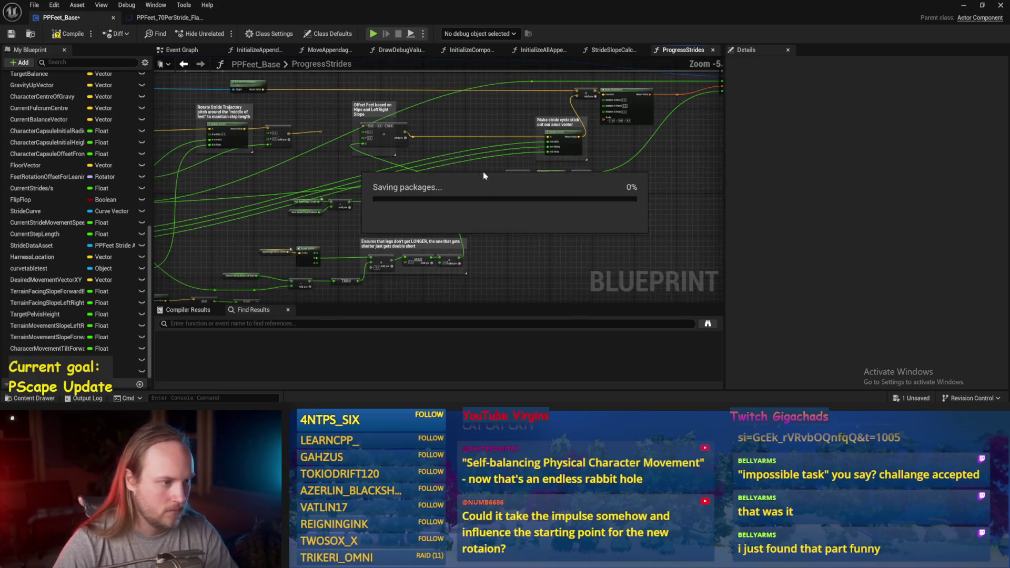
left_click_drag(537, 217, 520, 229)
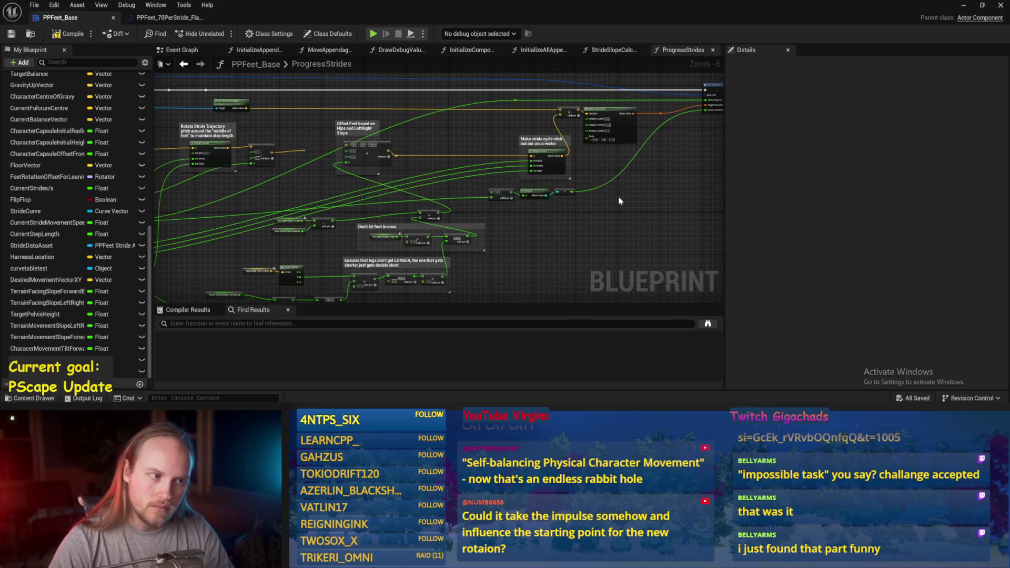
left_click_drag(619, 201, 608, 218)
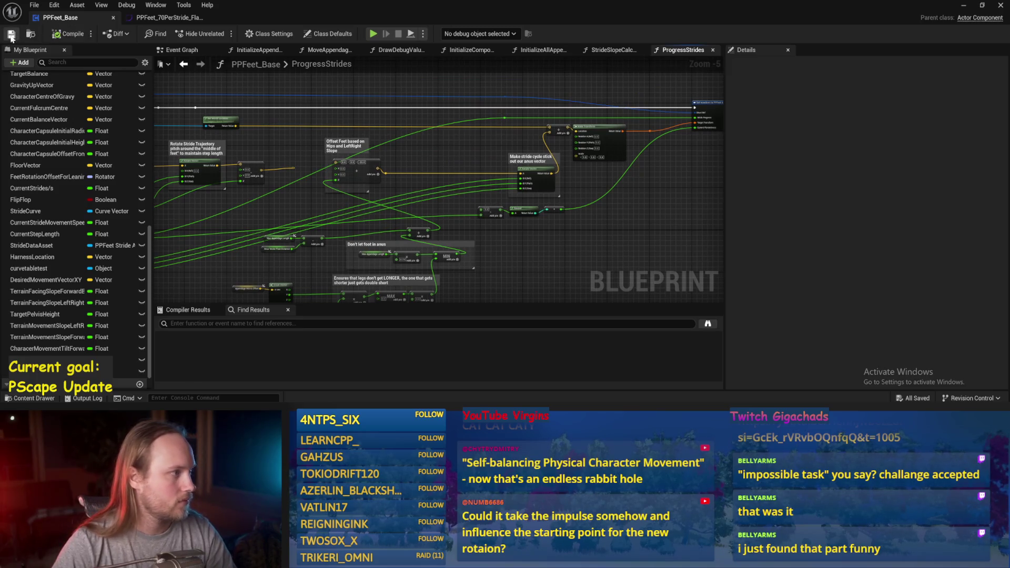
left_click(965, 8)
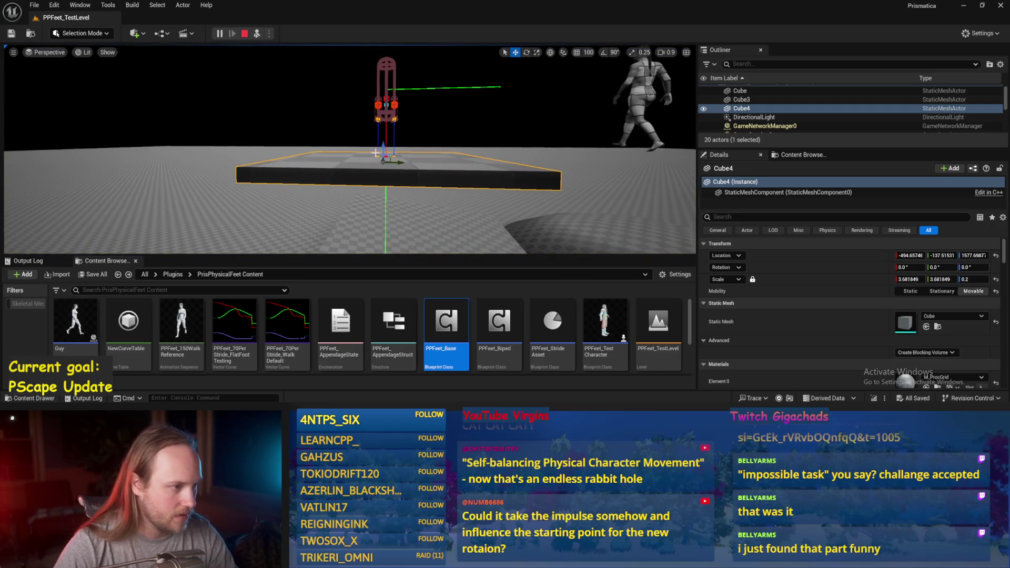
Step: Raise Cube4 slightly, frame it, and tilt it forward on its pitch axis
mouse_move(375, 153)
left_mouse_down()
mouse_move(369, 140)
mouse_move(370, 152)
left_mouse_up()
key("f")
key("e")
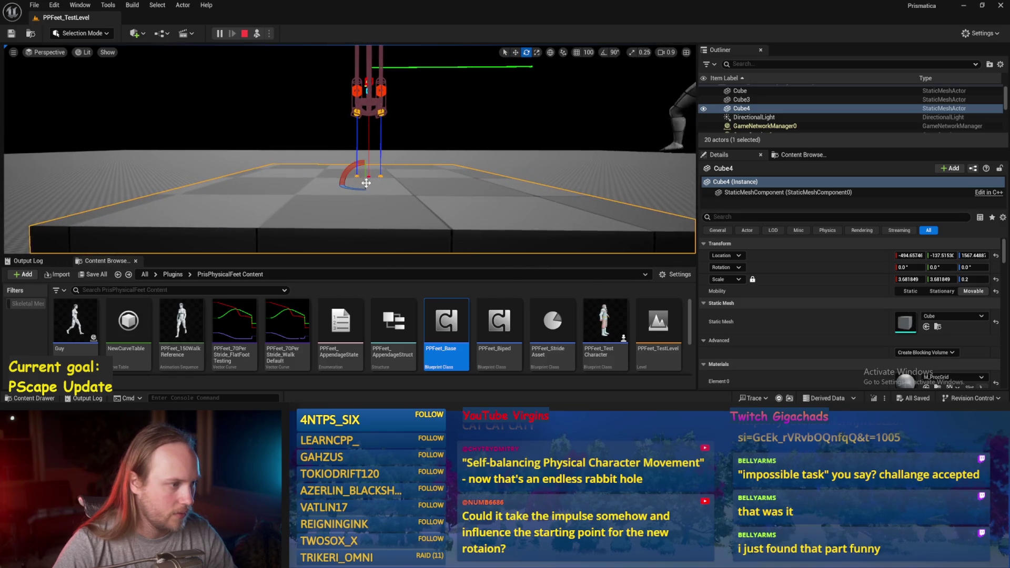
scroll(366, 182, "down", 5)
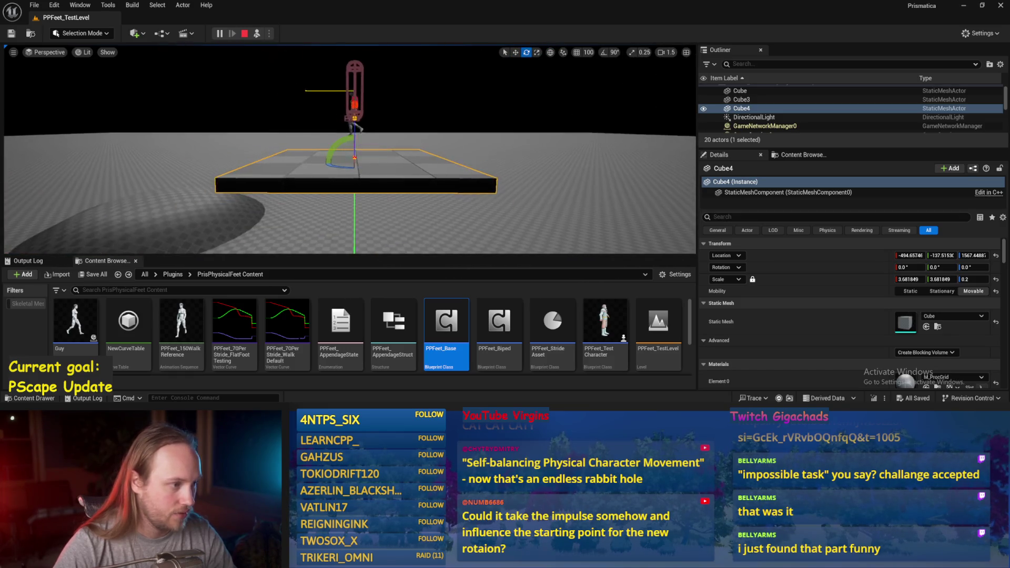
mouse_move(339, 133)
left_mouse_down()
mouse_move(329, 176)
mouse_move(316, 163)
mouse_move(333, 141)
mouse_move(317, 157)
mouse_move(321, 174)
left_mouse_up()
Step: Roll Cube4 into steep slopes up to about 57°, then stop the simulation
scroll(350, 158, "down", 2)
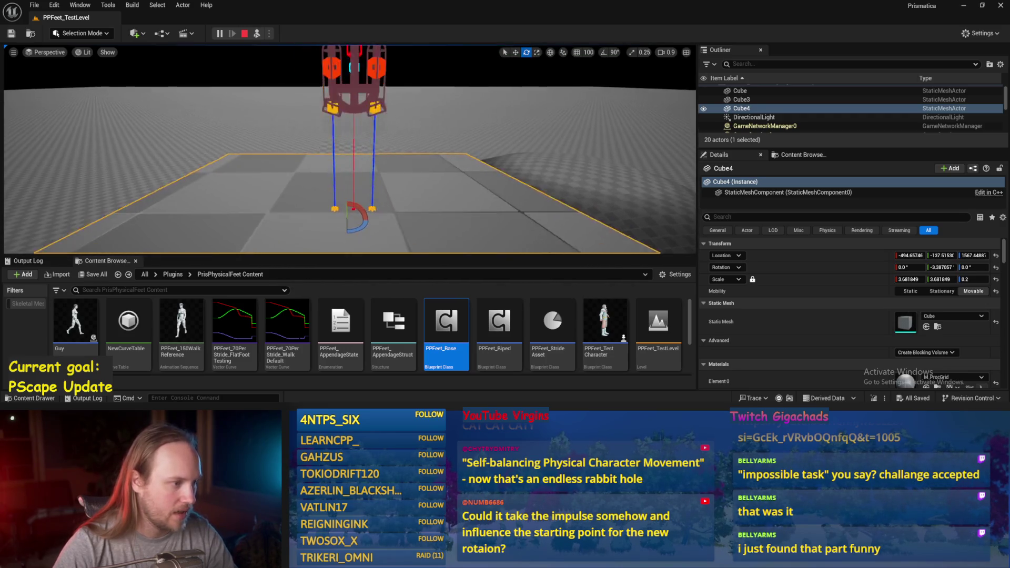
scroll(369, 171, "up", 2)
left_click_drag(373, 186, 383, 175)
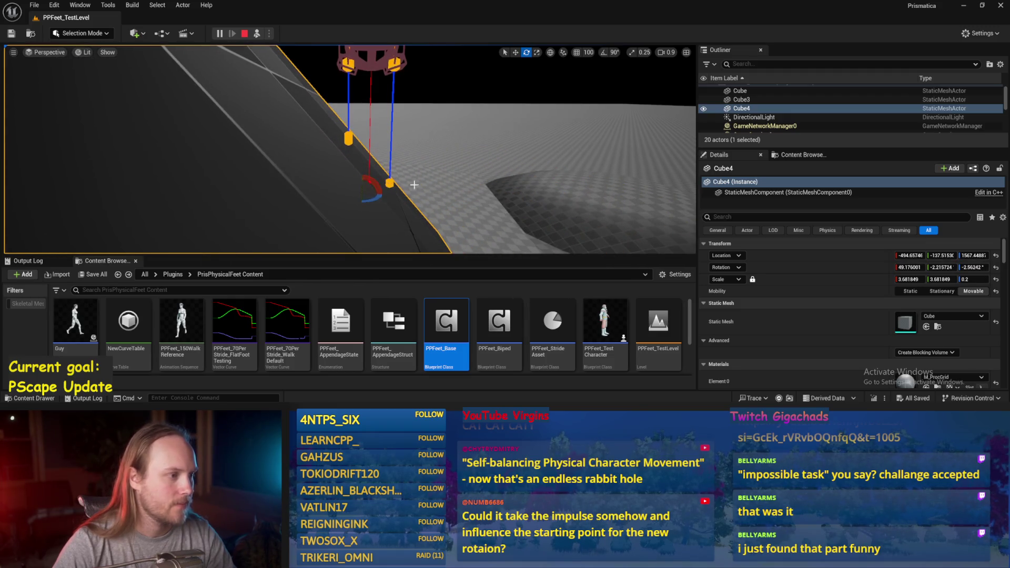
scroll(414, 185, "down", 3)
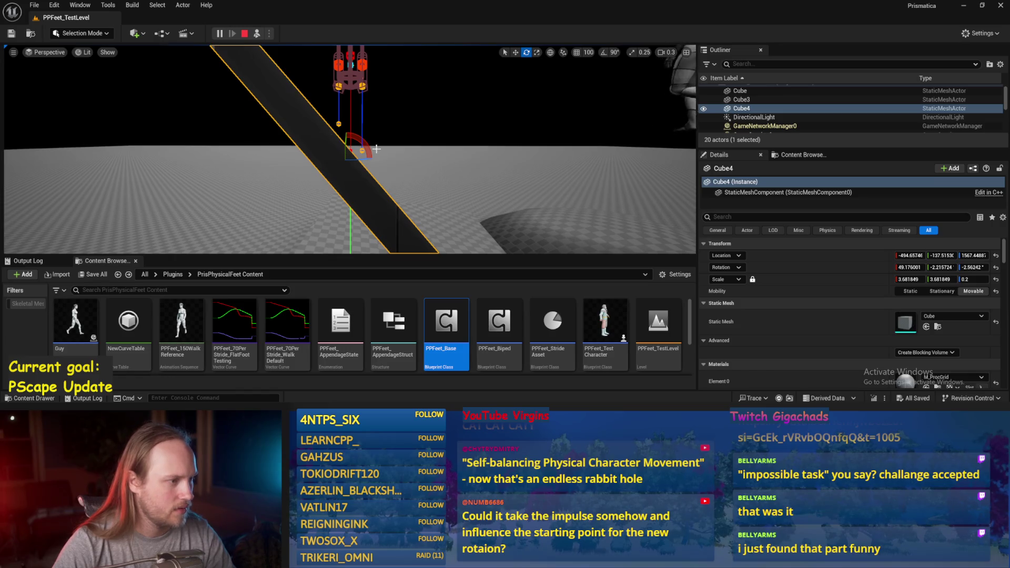
left_click_drag(372, 151, 374, 108)
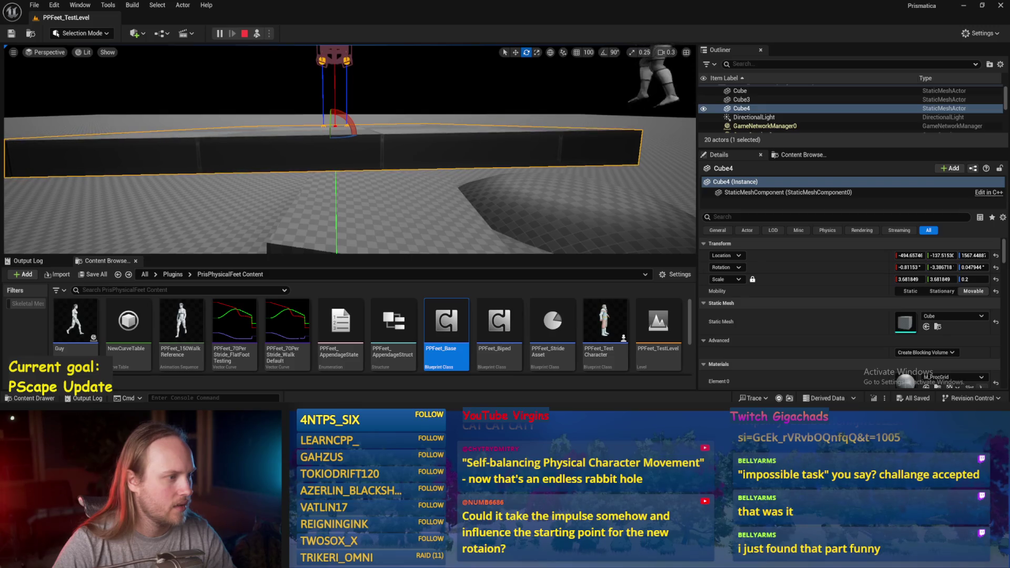
left_click_drag(368, 129, 358, 133)
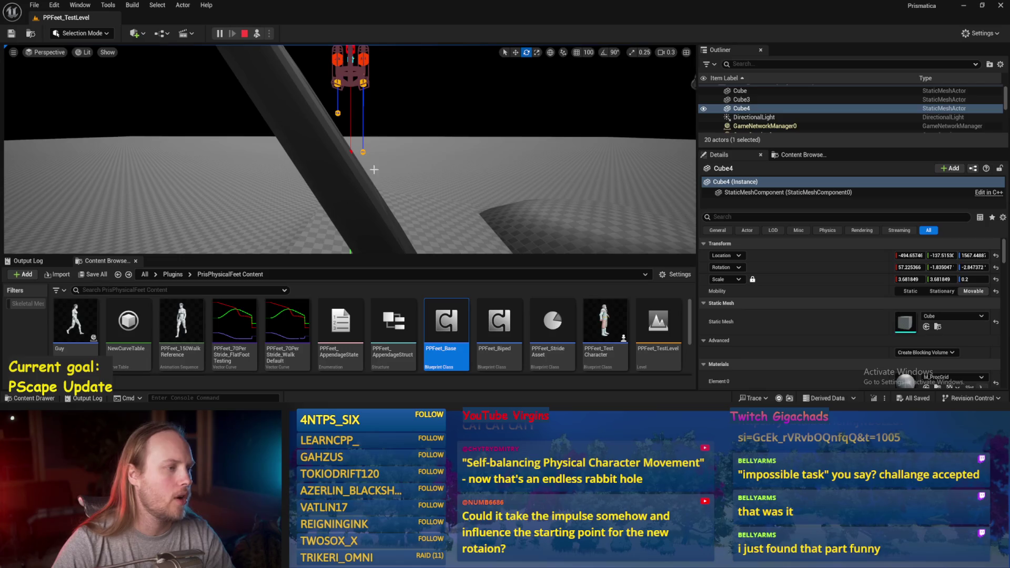
key("Escape")
double_click(446, 321)
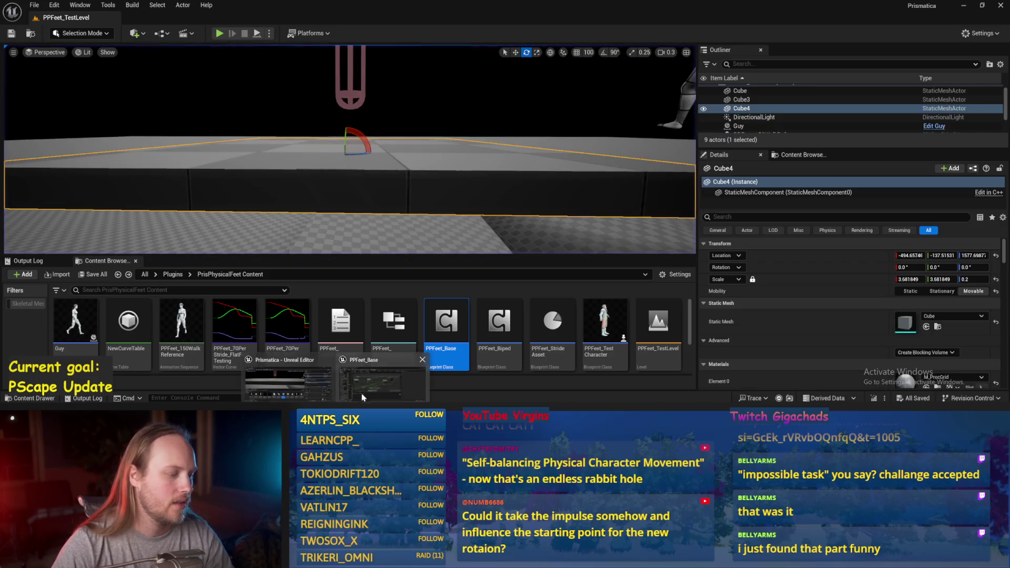
Step: Select the Character Capsule and rotation nodes in ProgressStrides, then hide the editor
scroll(344, 172, "up", 1)
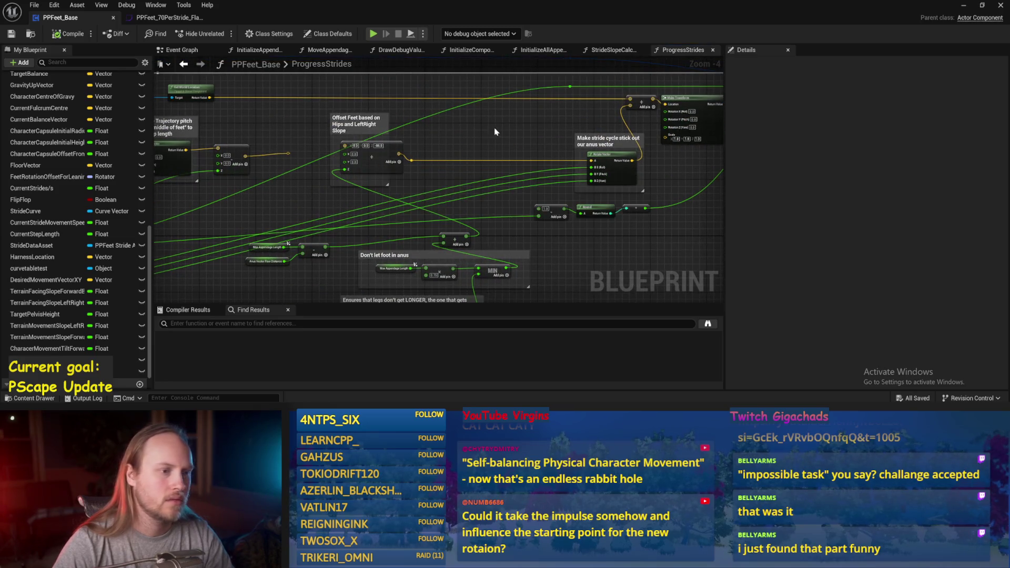
mouse_move(462, 140)
left_mouse_down()
mouse_move(479, 126)
mouse_move(697, 96)
left_mouse_up()
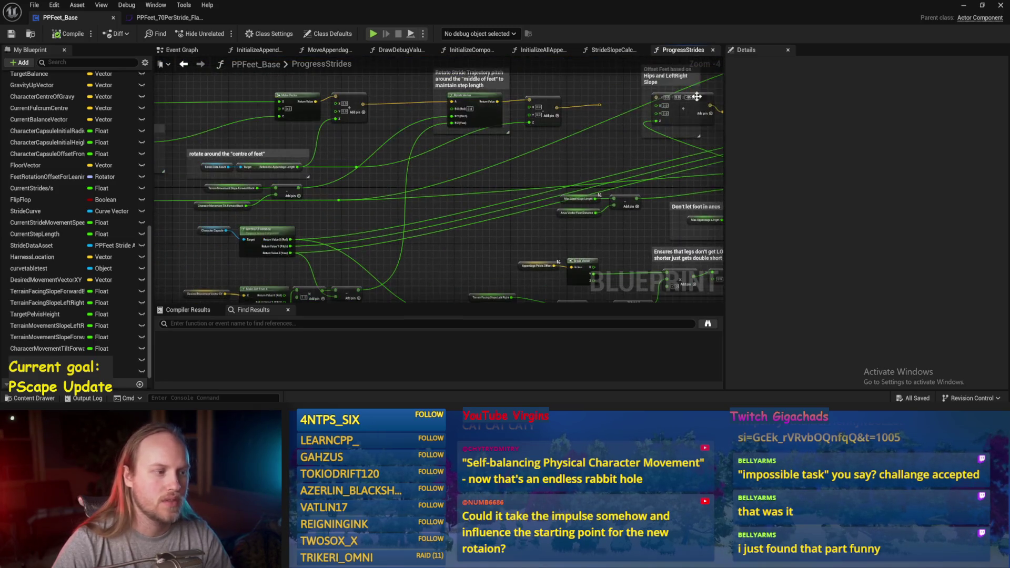
left_click_drag(325, 225, 200, 257)
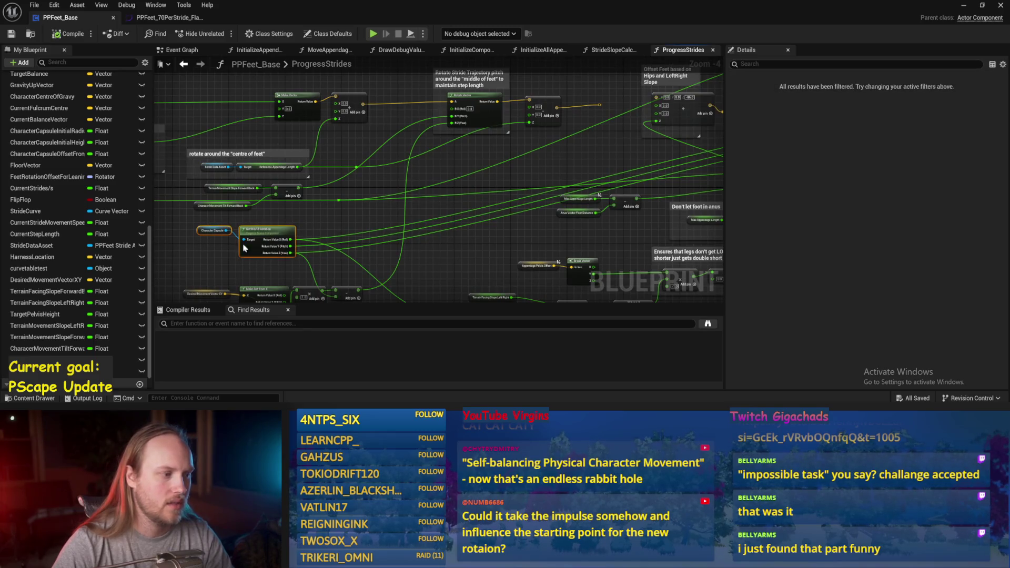
left_click(964, 4)
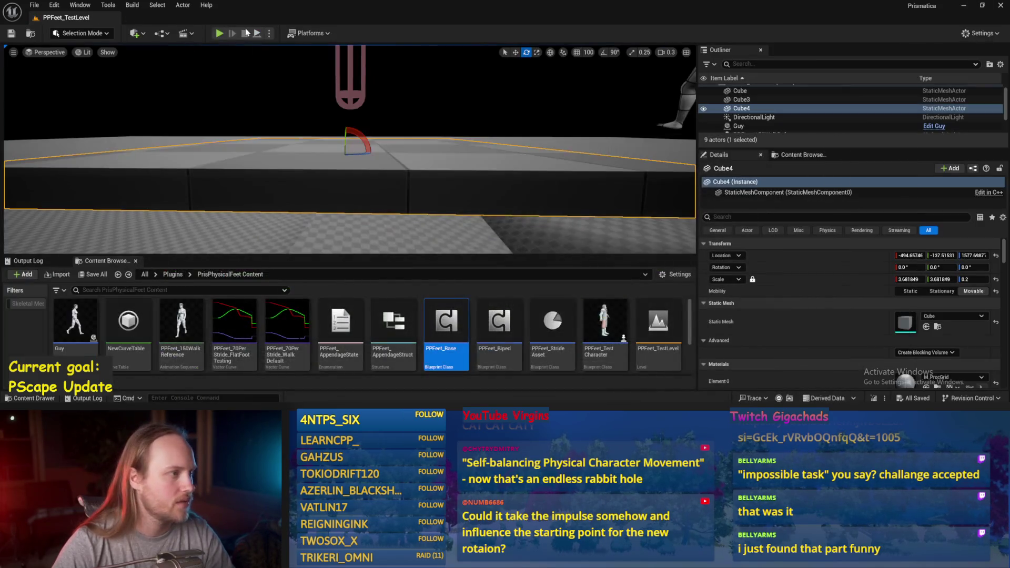
Step: Test-play the level, then reopen PPFeet_Base at the leg-length clamping nodes
key("alt+p")
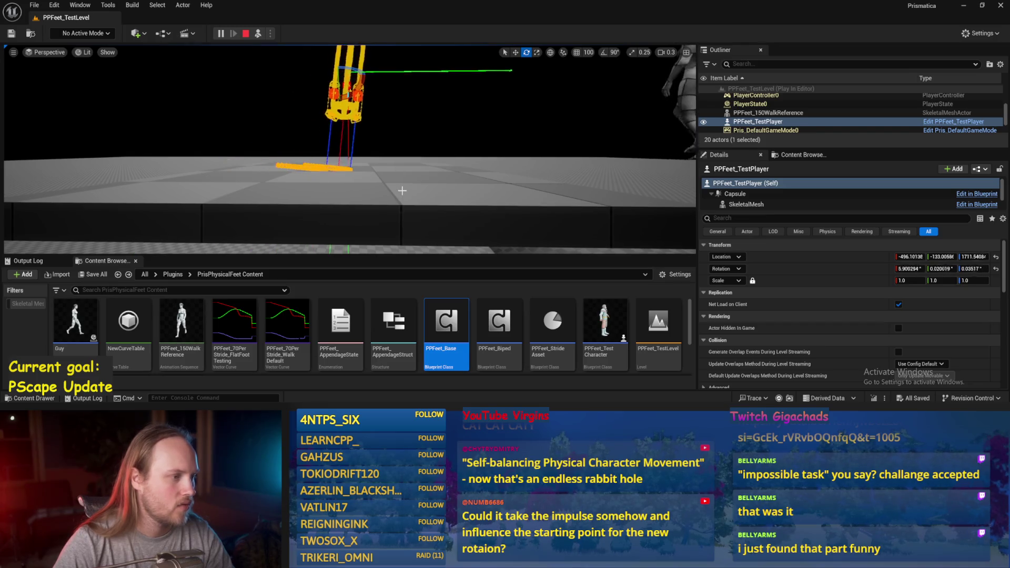
key("Escape")
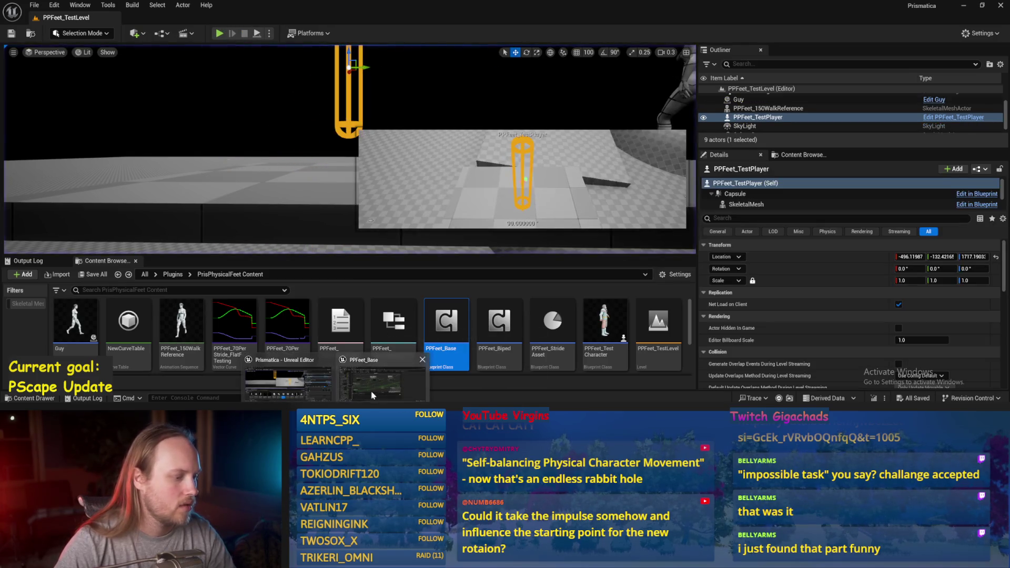
double_click(446, 321)
mouse_move(390, 235)
left_mouse_down()
mouse_move(459, 196)
mouse_move(418, 221)
mouse_move(385, 221)
left_mouse_up()
mouse_move(469, 186)
left_mouse_down()
mouse_move(387, 223)
mouse_move(388, 180)
mouse_move(417, 157)
mouse_move(388, 192)
mouse_move(357, 88)
mouse_move(483, 255)
mouse_move(468, 226)
mouse_move(605, 186)
left_mouse_up()
Step: Navigate to the Break Vector, TANd and leg-length clamping nodes
scroll(605, 185, "up", 1)
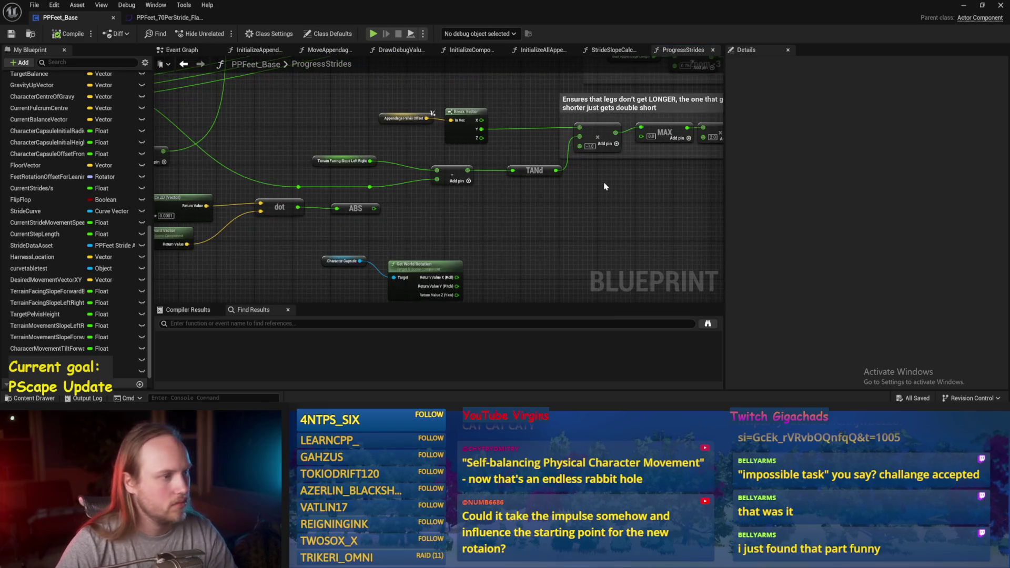
left_click_drag(479, 132, 436, 161)
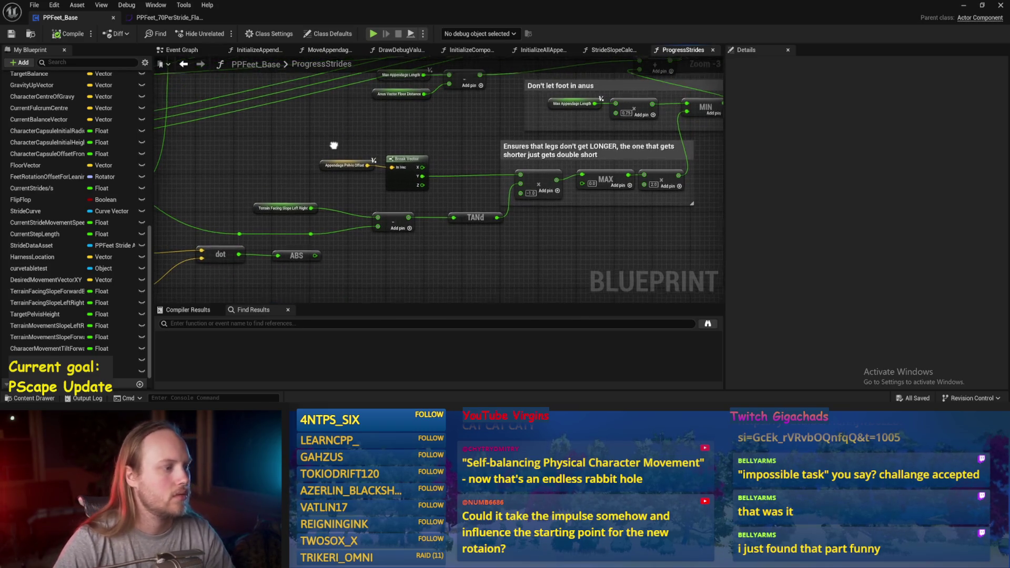
left_click_drag(333, 153, 417, 150)
mouse_move(350, 169)
left_mouse_down()
mouse_move(396, 146)
mouse_move(344, 147)
left_mouse_up()
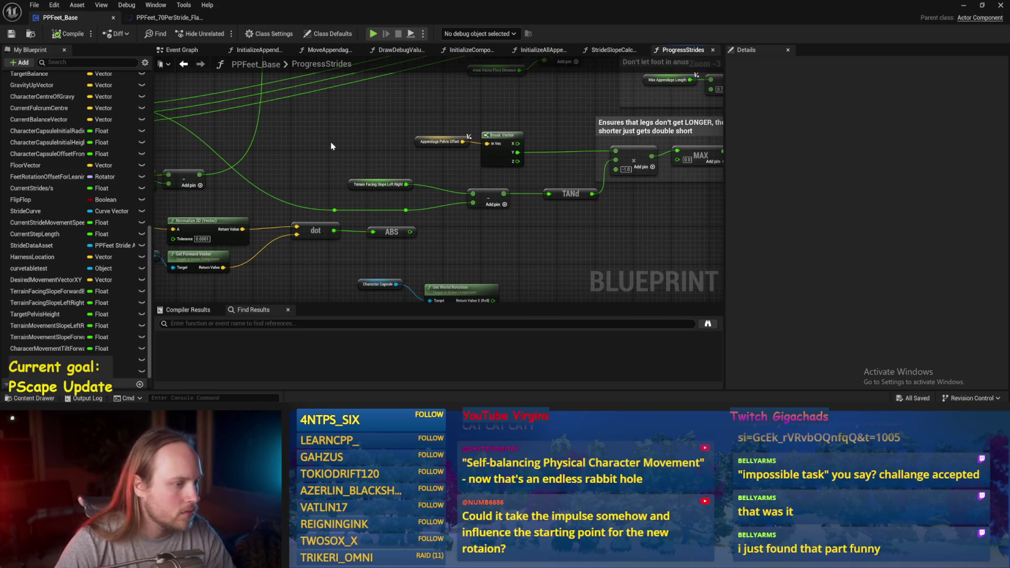
mouse_move(337, 126)
left_mouse_down()
mouse_move(516, 158)
mouse_move(209, 89)
left_mouse_up()
left_click_drag(444, 210, 387, 224)
Step: Search for a 'tan' node below TANd, cancel it, and nudge TANd left
left_click(338, 201)
right_click(319, 230)
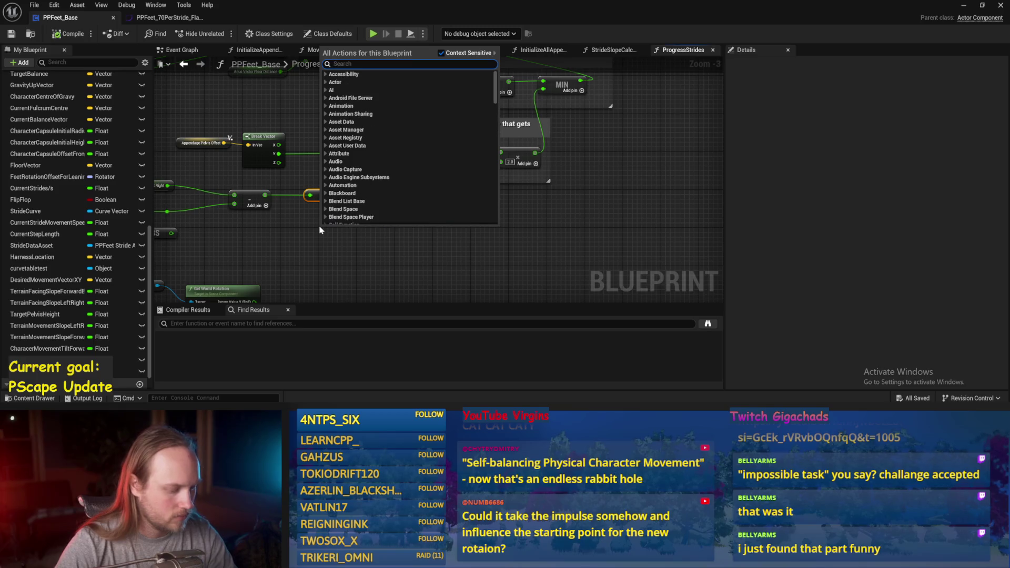
type("tan")
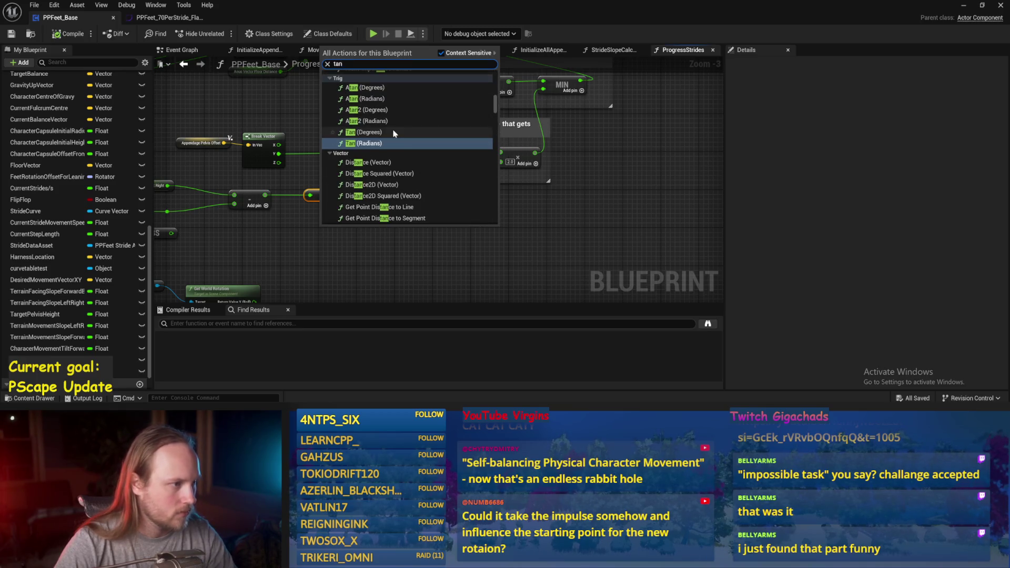
key("Escape")
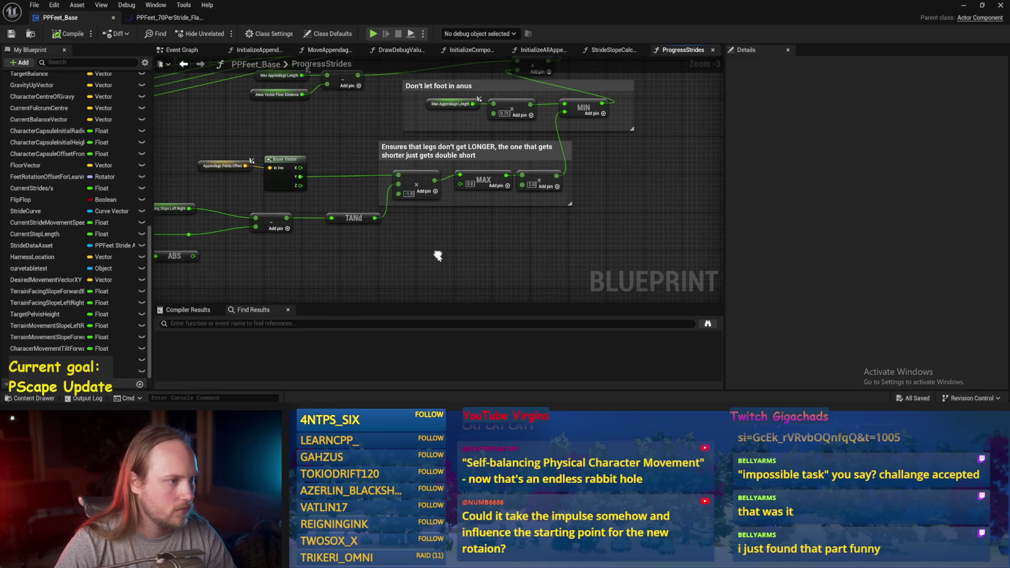
left_click_drag(356, 220, 307, 205)
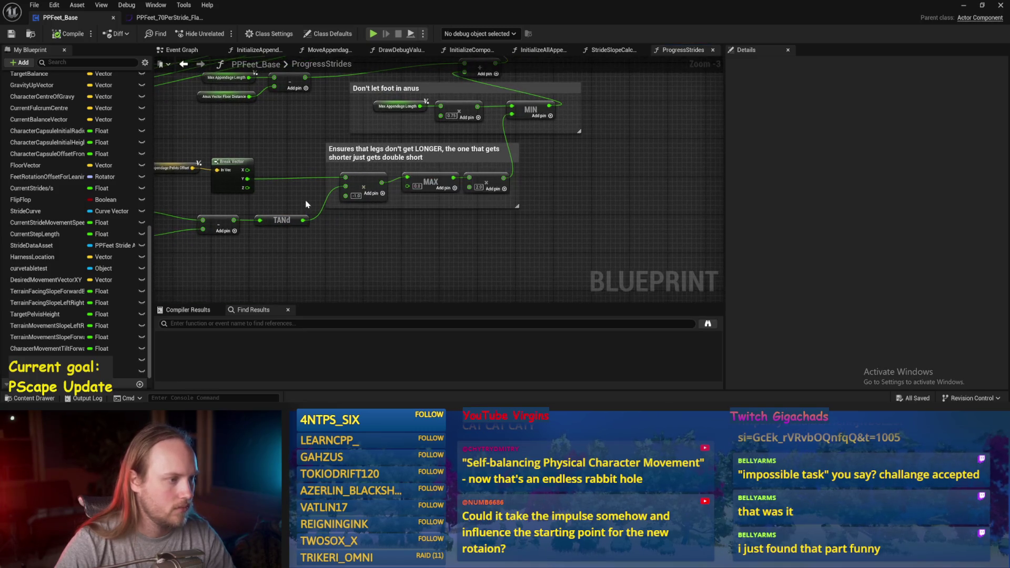
left_click_drag(380, 235, 365, 264)
right_click(424, 264)
key("Escape")
Step: Wire the ×2.0 multiply result into the addition node above MIN and compile
left_click_drag(554, 238, 557, 279)
scroll(411, 204, "up", 1)
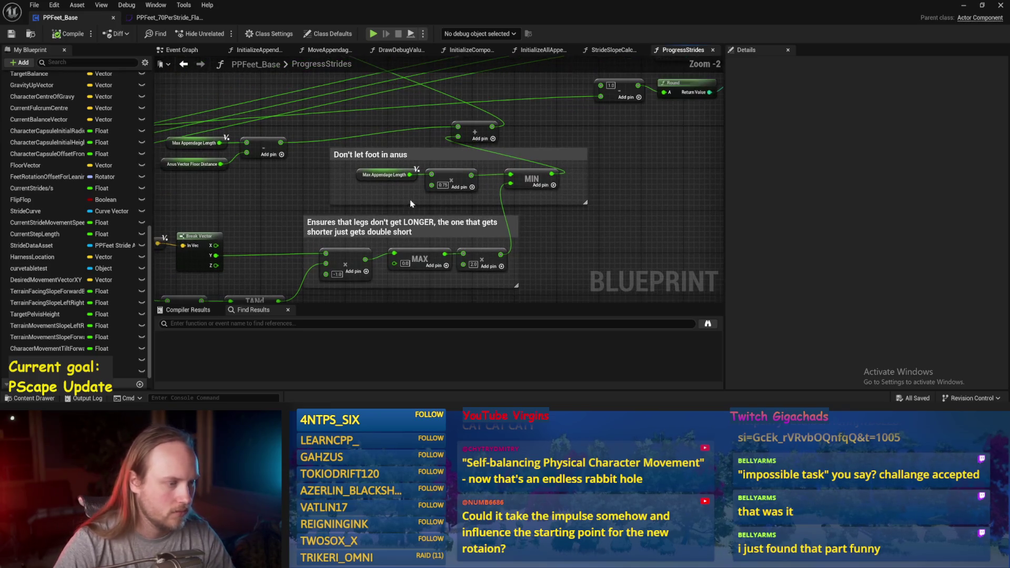
mouse_move(500, 257)
left_mouse_down()
mouse_move(436, 176)
mouse_move(461, 139)
left_mouse_up()
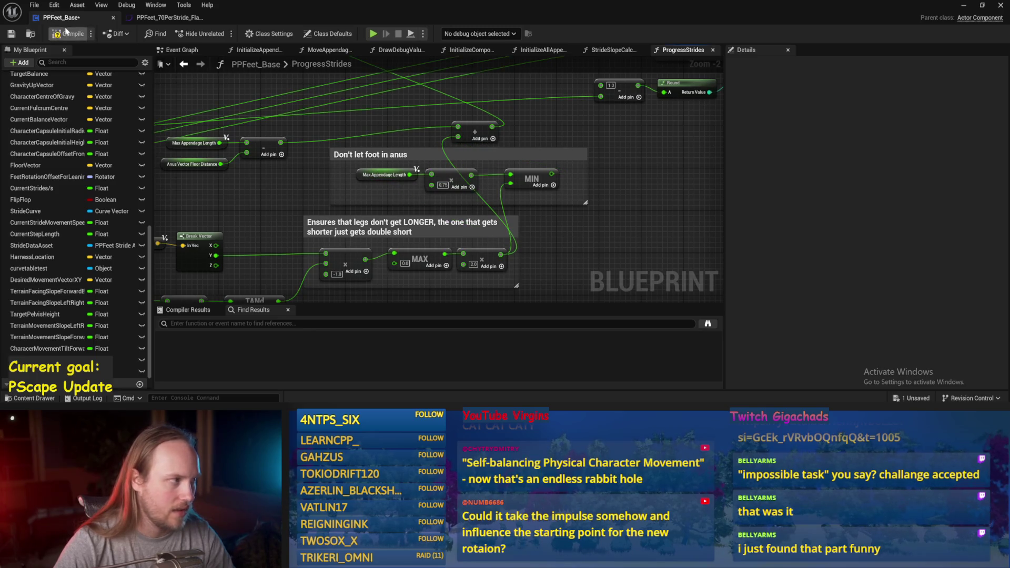
left_click(11, 34)
left_click(963, 5)
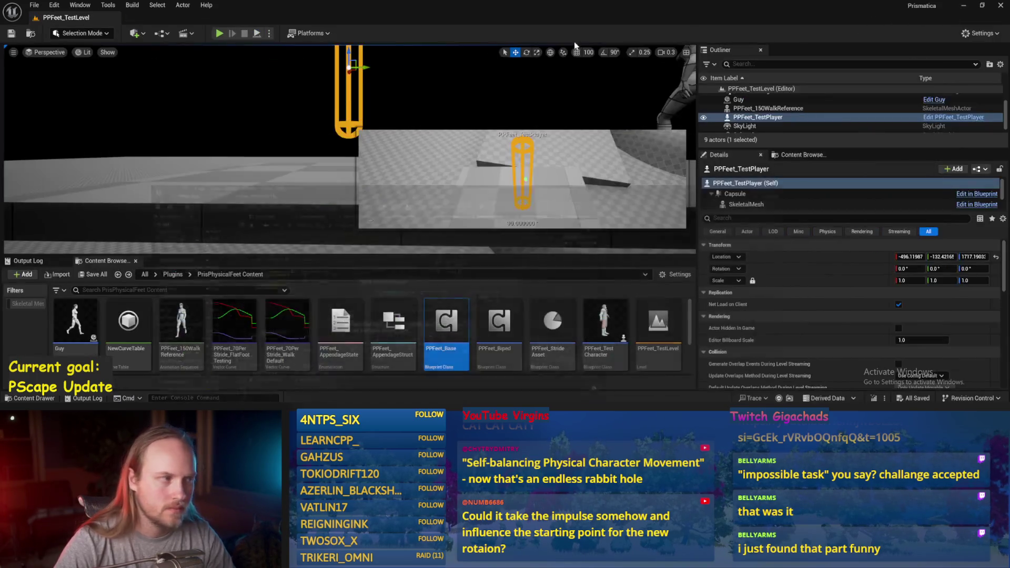
left_click(284, 131)
key("e")
left_click_drag(348, 141, 349, 126)
left_click_drag(327, 182, 327, 183)
key("Escape")
mouse_move(337, 557)
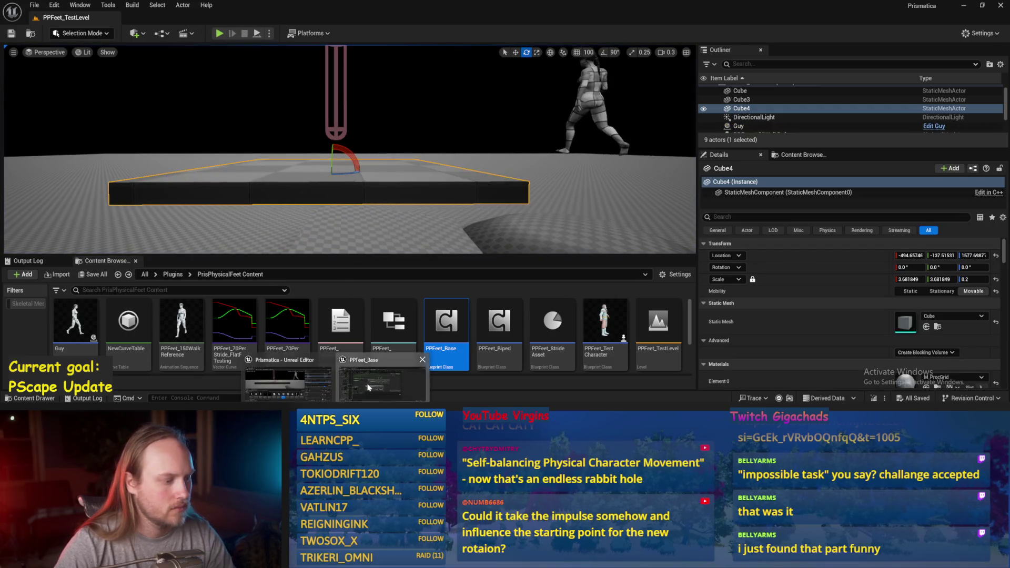
left_click(370, 387)
mouse_move(380, 222)
left_mouse_down()
mouse_move(408, 164)
mouse_move(482, 130)
mouse_move(420, 132)
left_mouse_up()
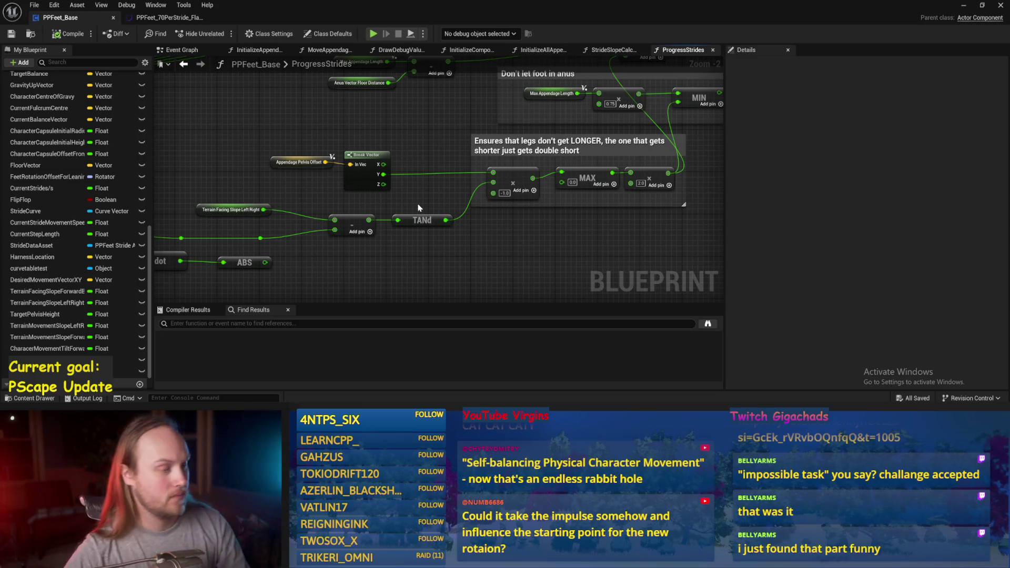
Step: Add a Multiply node fed from TANd's result
mouse_move(415, 199)
left_mouse_down()
mouse_move(424, 172)
mouse_move(363, 185)
mouse_move(355, 235)
mouse_move(377, 200)
left_mouse_up()
scroll(376, 200, "down", 1)
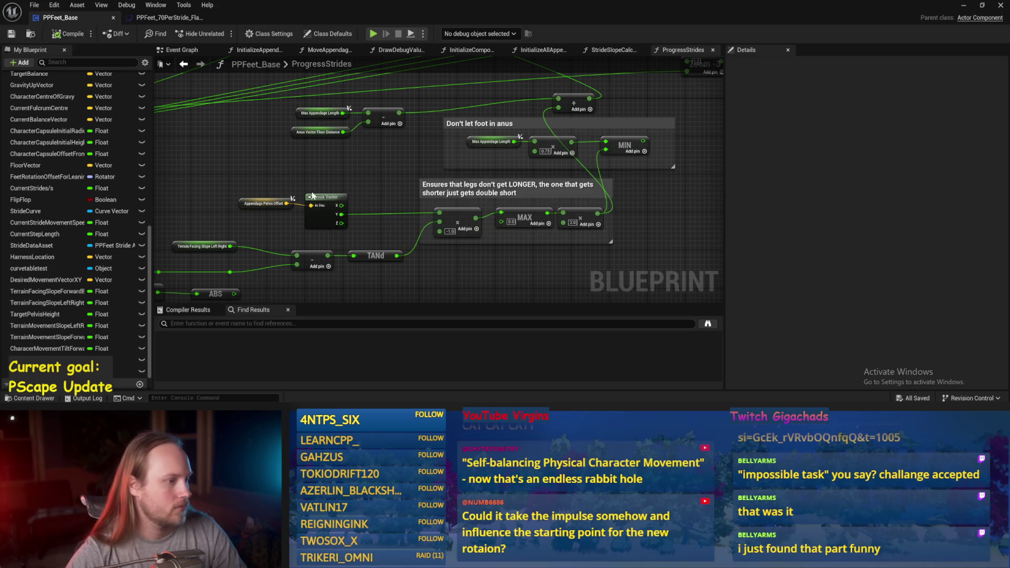
left_click_drag(374, 177, 362, 166)
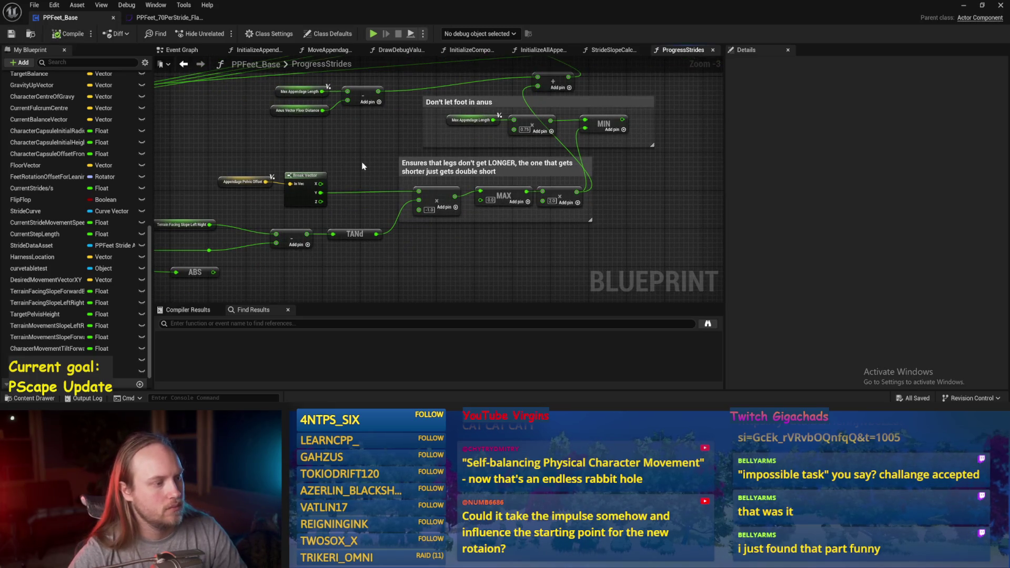
scroll(400, 221, "up", 2)
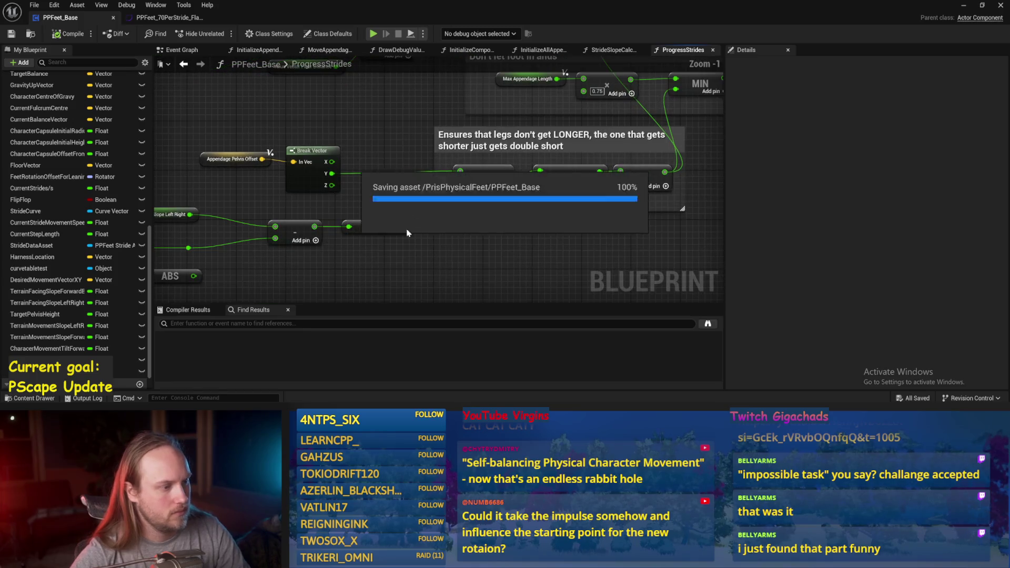
left_click_drag(404, 226, 440, 246)
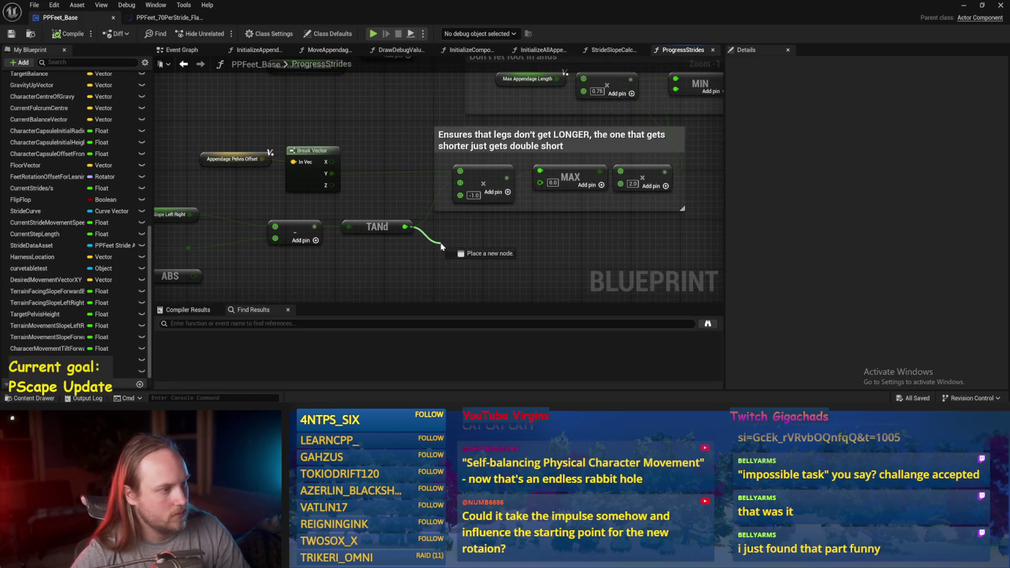
left_click_drag(452, 247, 453, 246)
type("*")
key("Return")
mouse_move(353, 184)
left_mouse_down()
mouse_move(324, 157)
mouse_move(389, 224)
mouse_move(419, 237)
left_mouse_up()
Step: Wire Break Vector Y into the multiply, search for 'abs', and save
left_click_drag(442, 224, 367, 100)
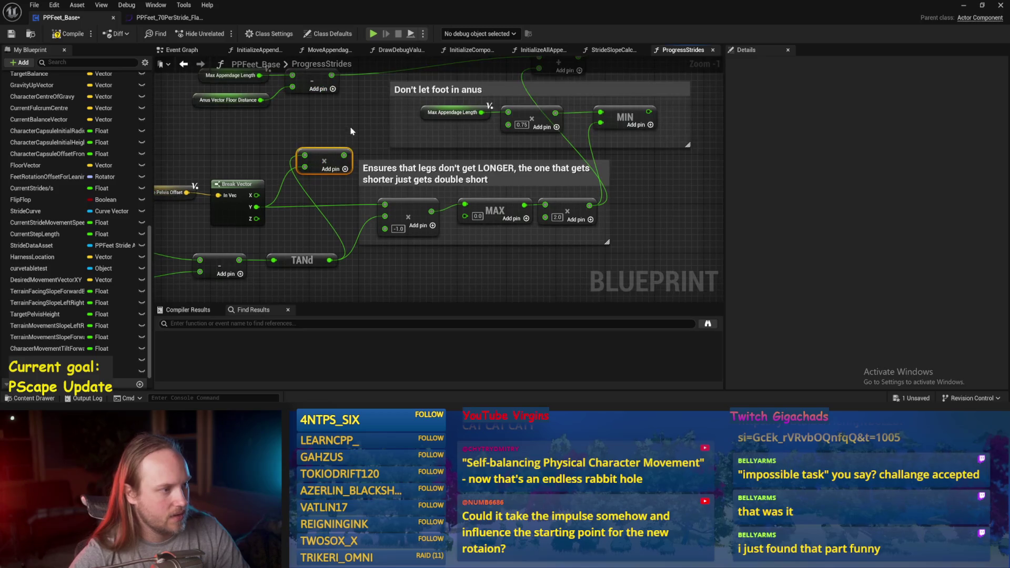
left_click_drag(327, 154, 312, 135)
mouse_move(329, 260)
left_mouse_down()
mouse_move(374, 293)
mouse_move(295, 147)
left_mouse_up()
type("abs")
key("Return")
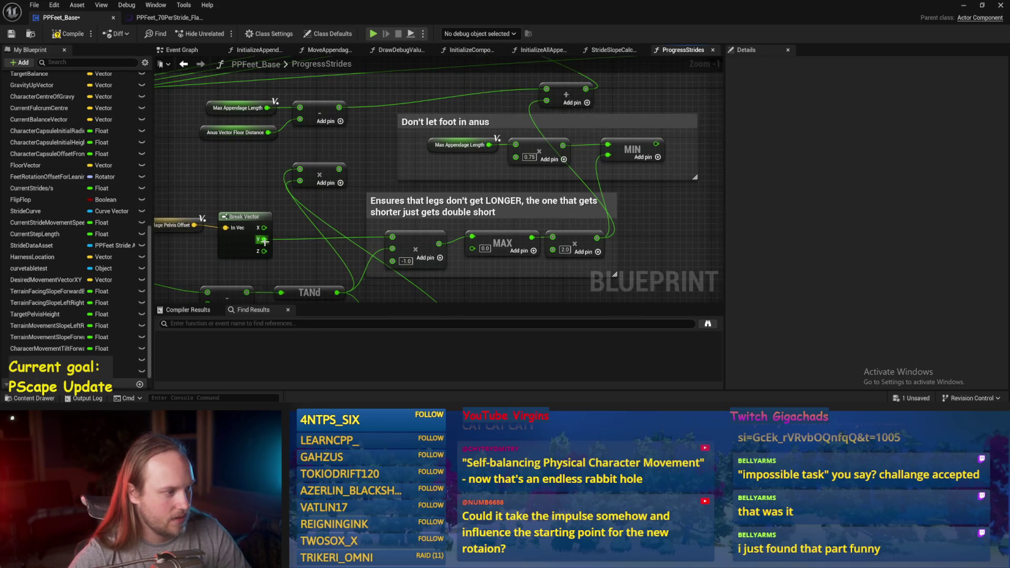
key("ctrl+s")
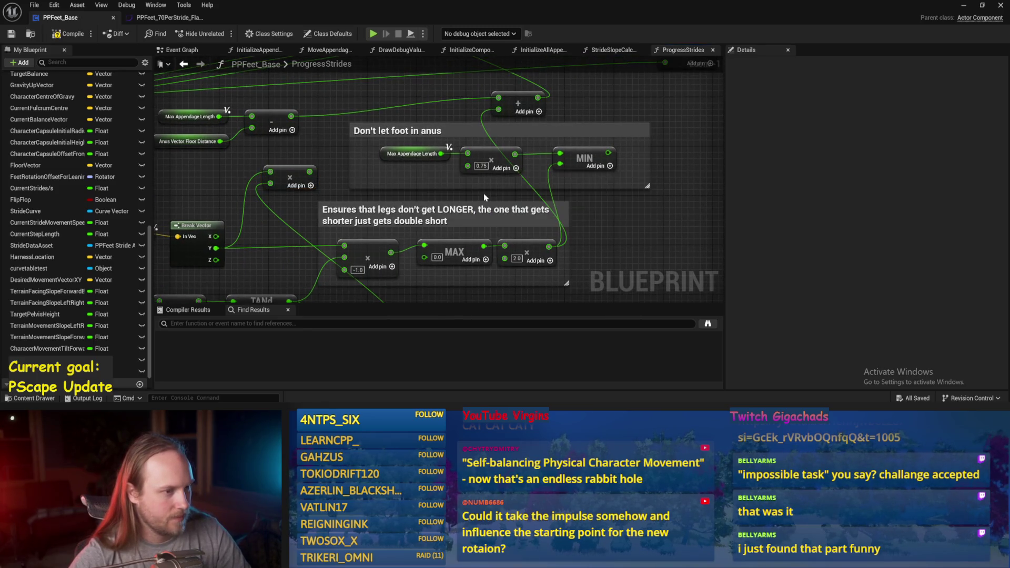
Step: Add a third addition input fed by the multiply, set the -1.0 factor, and save
mouse_move(349, 167)
left_mouse_down()
mouse_move(296, 194)
mouse_move(506, 128)
left_mouse_up()
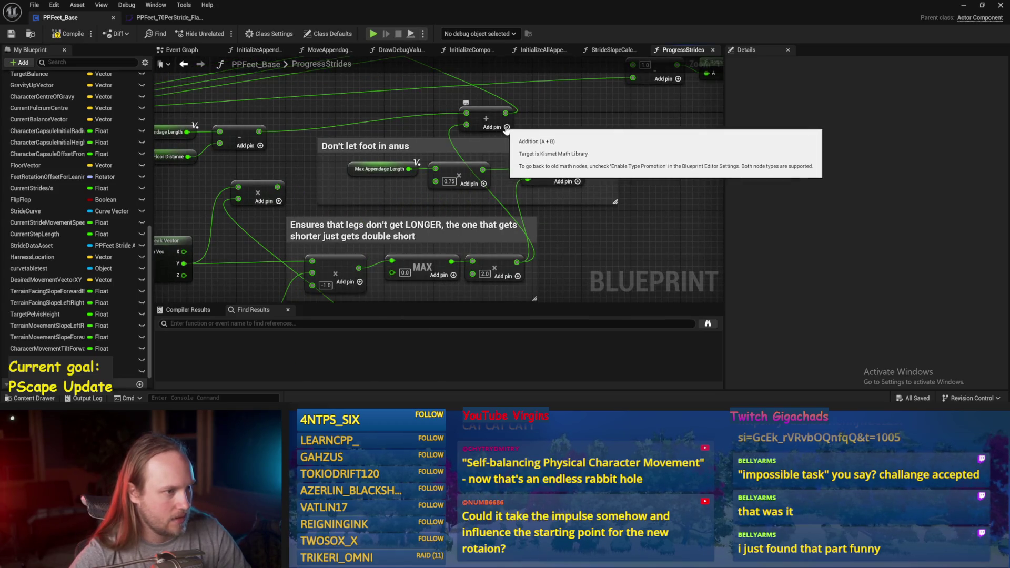
left_click(506, 128)
mouse_move(278, 186)
left_mouse_down()
mouse_move(406, 162)
mouse_move(467, 136)
left_mouse_up()
left_click(72, 38)
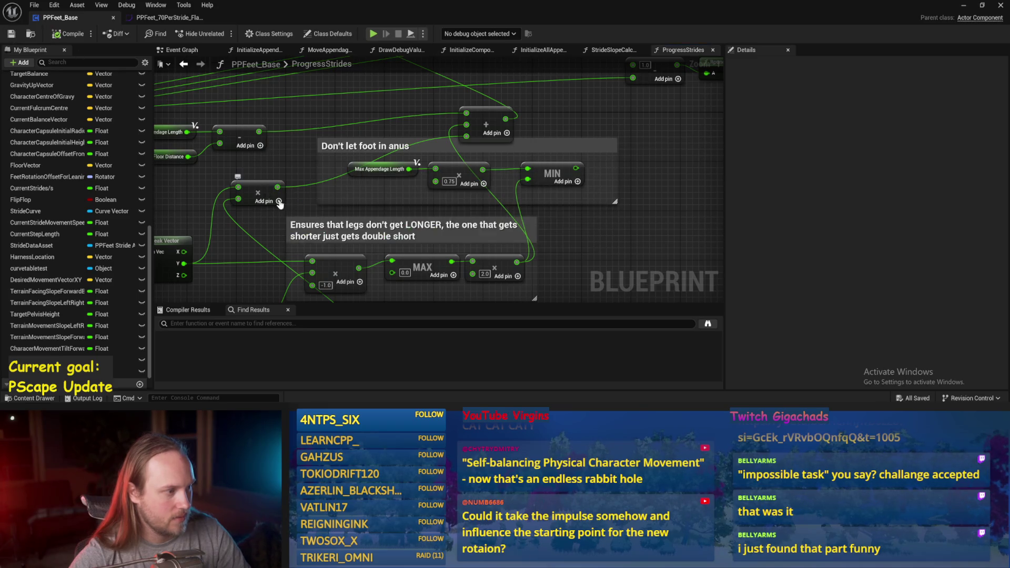
type("-1.0")
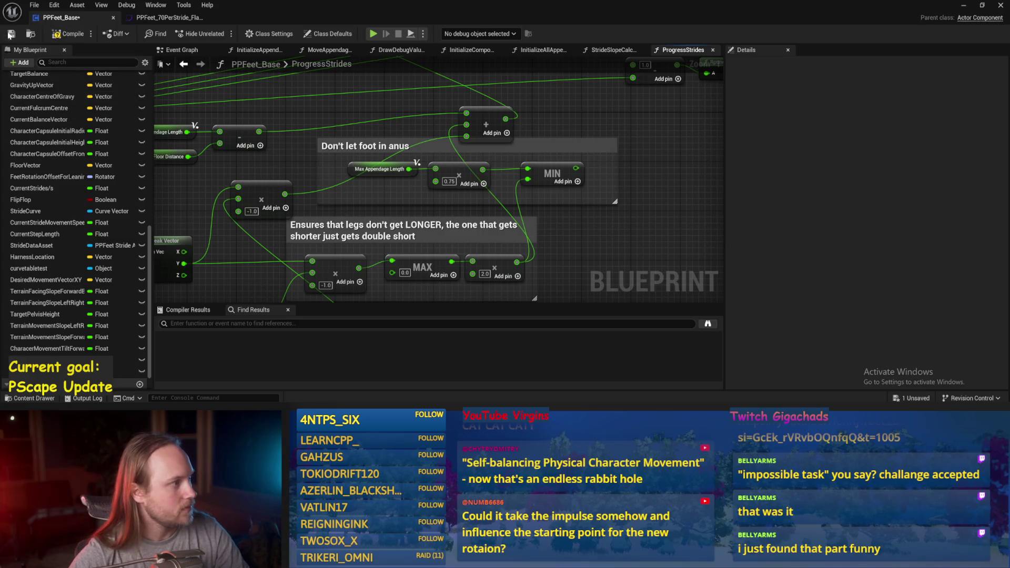
left_click(10, 34)
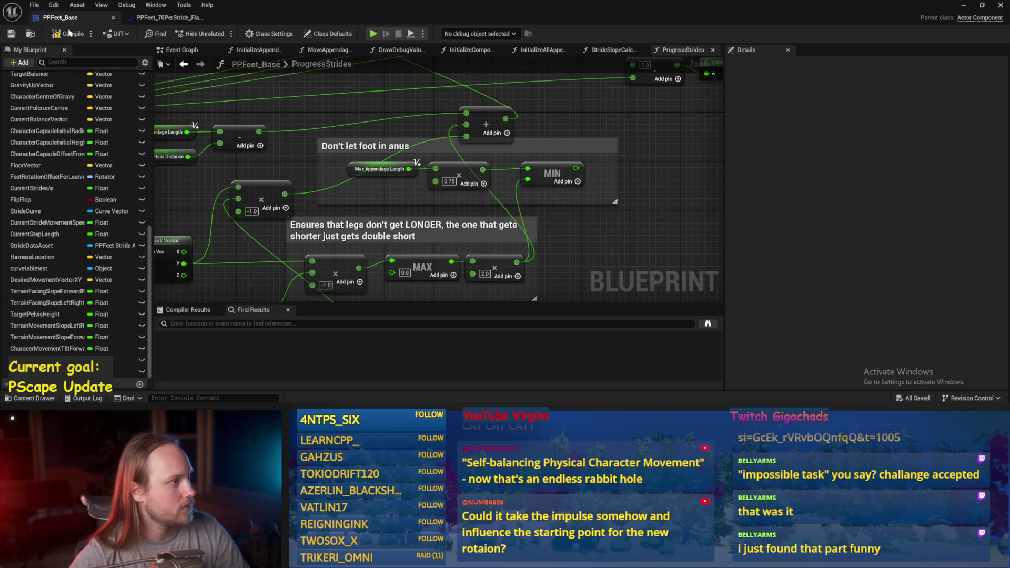
left_click(964, 5)
Step: Simulate the level and tilt Cube4 into a ramp, steepening it to about 58.5°
left_click(269, 33)
left_click(286, 100)
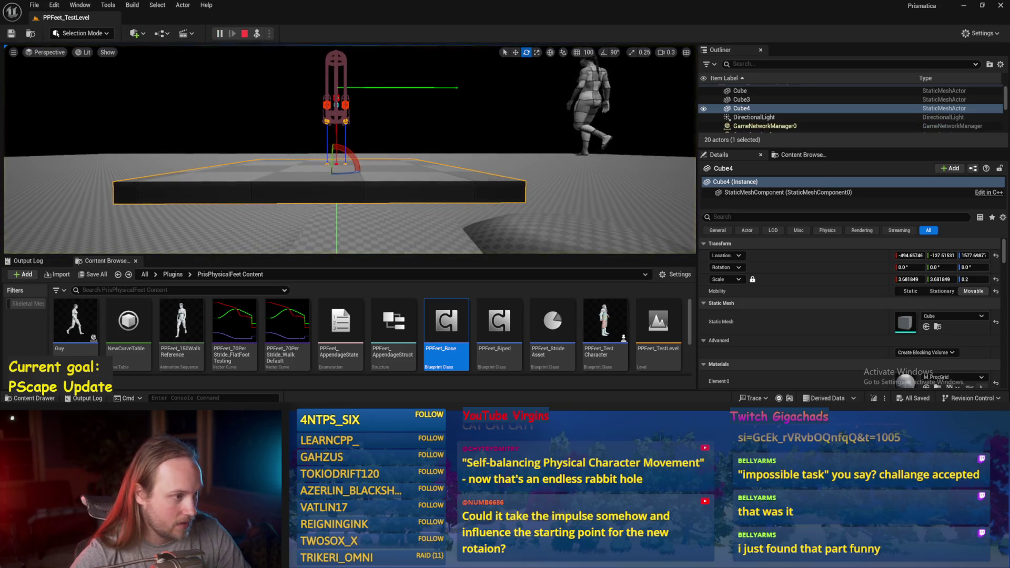
mouse_move(355, 163)
left_mouse_down()
mouse_move(369, 140)
mouse_move(405, 166)
left_mouse_up()
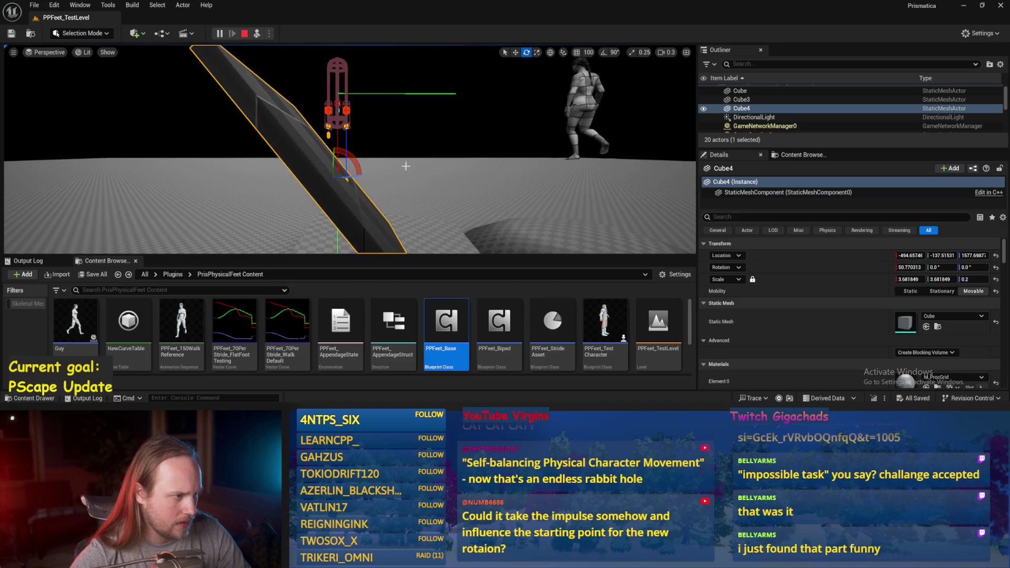
key("alt+Tab")
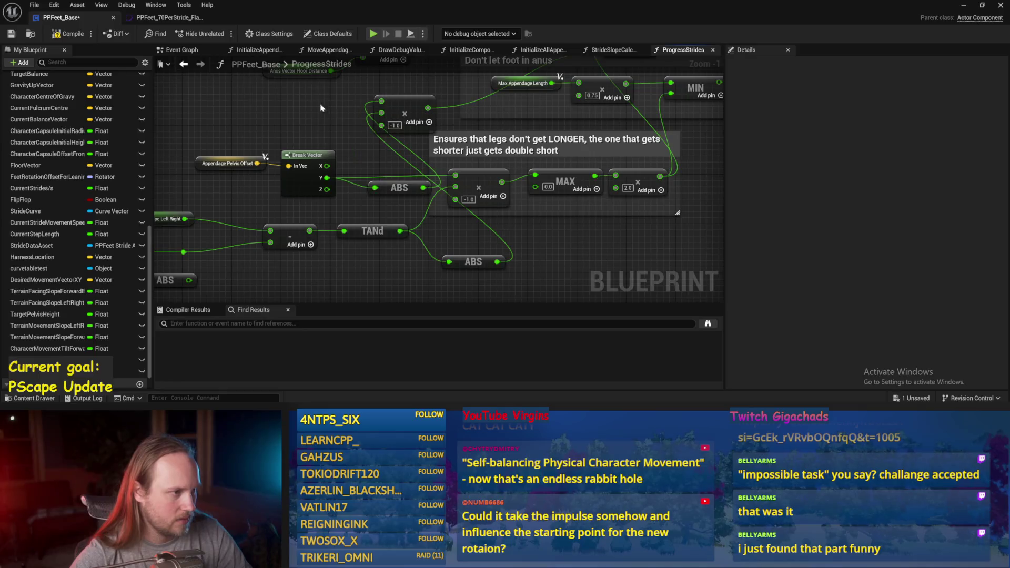
left_click(964, 6)
key("alt+s")
left_click_drag(349, 171, 370, 193)
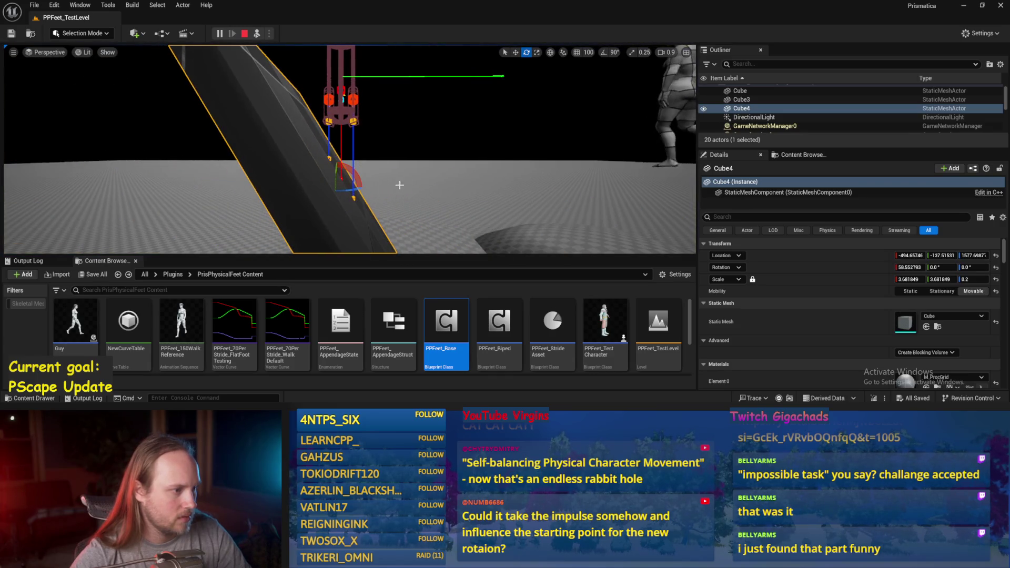
Step: Reselect the Cube4 ramp and rotate it further to a steeper angle
scroll(469, 196, "down", 3)
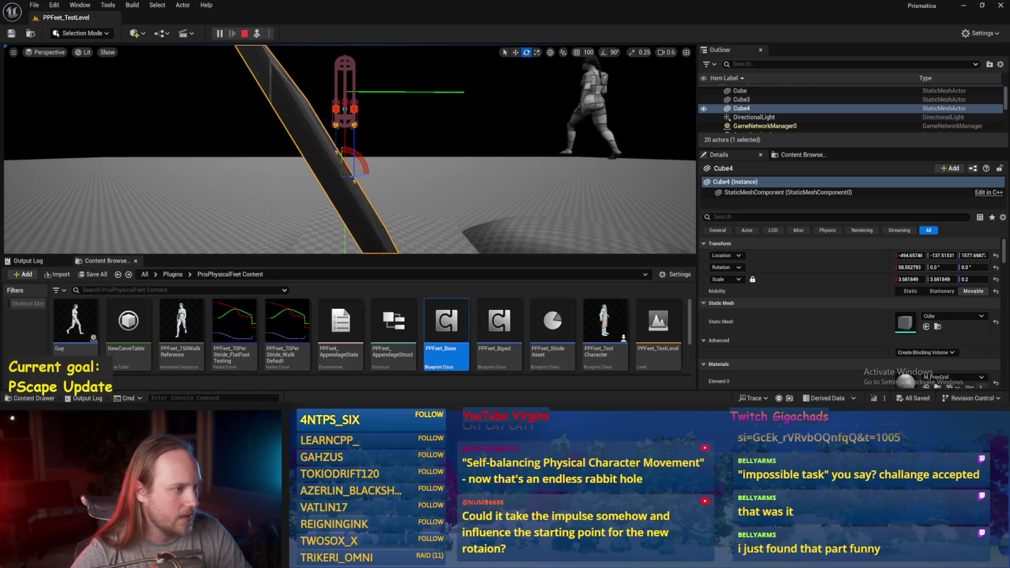
left_click(465, 179)
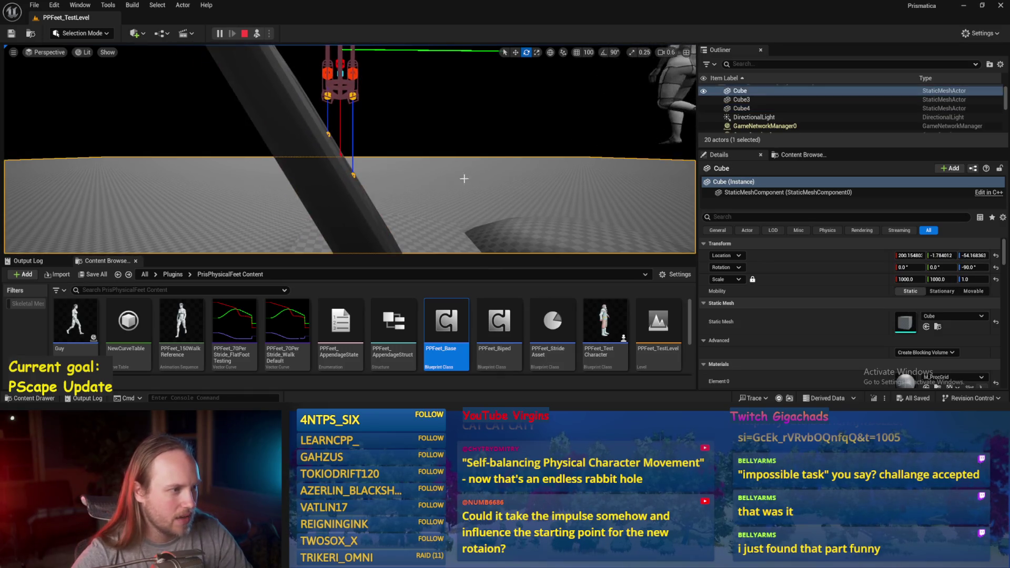
left_click(333, 164)
mouse_move(336, 161)
left_mouse_down()
mouse_move(334, 72)
mouse_move(355, 162)
mouse_move(329, 161)
mouse_move(367, 187)
mouse_move(389, 178)
mouse_move(337, 166)
mouse_move(349, 177)
left_mouse_up()
key("e")
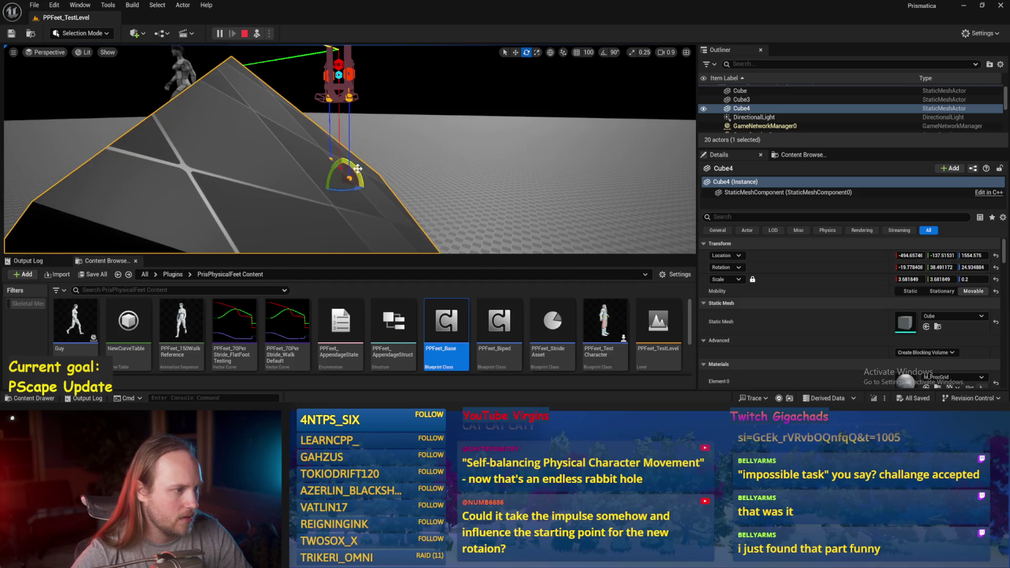
Step: Restart the simulation, tilt Cube4 to about -54° pitch, then stop and save
left_click(244, 34)
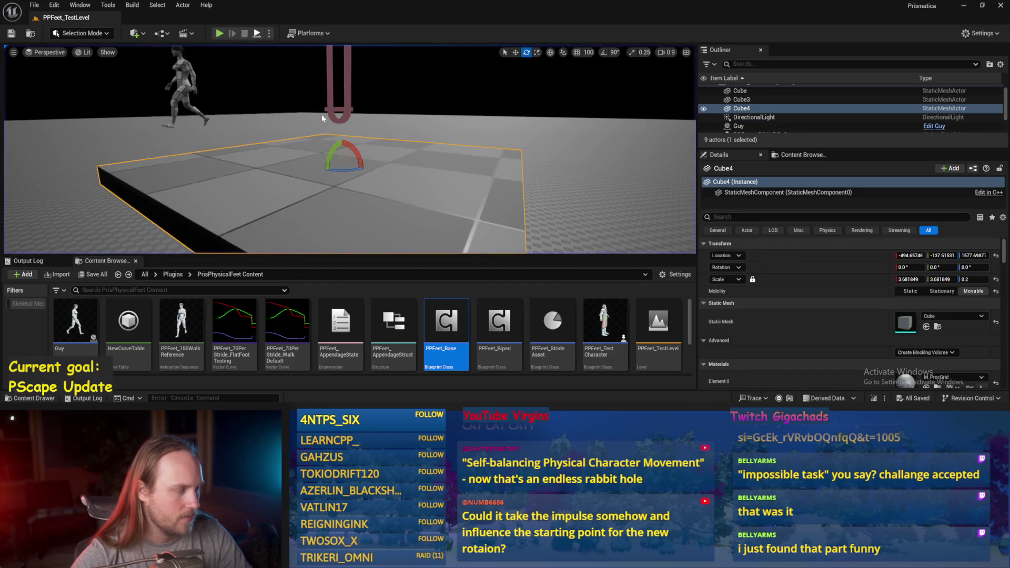
key("alt+s")
mouse_move(331, 158)
left_mouse_down()
mouse_move(329, 181)
mouse_move(345, 148)
mouse_move(357, 158)
mouse_move(361, 137)
mouse_move(360, 153)
mouse_move(329, 150)
mouse_move(376, 165)
left_mouse_up()
key("f")
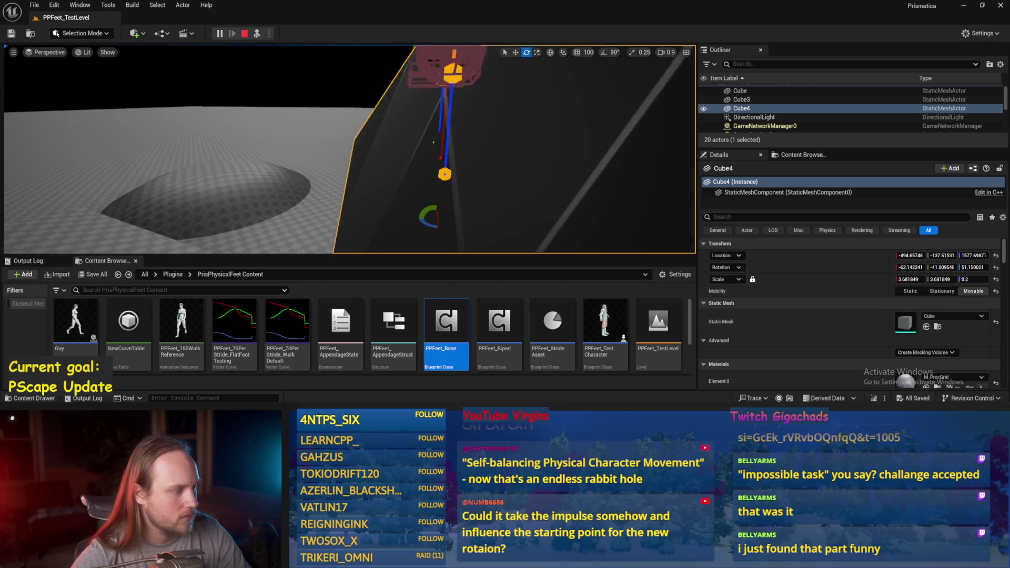
key("Escape")
key("ctrl+s")
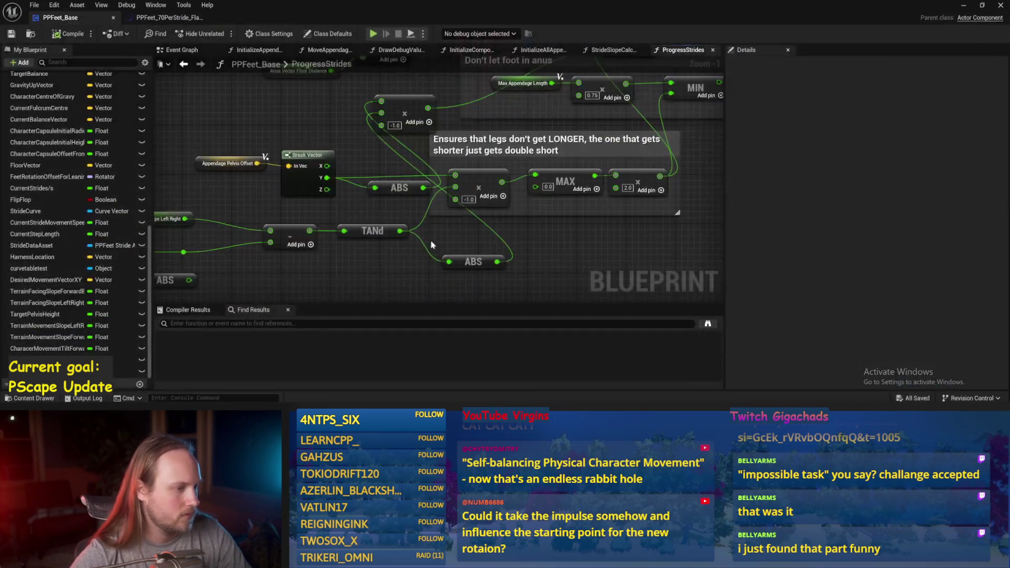
Step: Delete the -1.0 multiply and the spare ABS node, wire ABS into the multiply, and save
left_click_drag(450, 213, 492, 233)
scroll(489, 224, "down", 1)
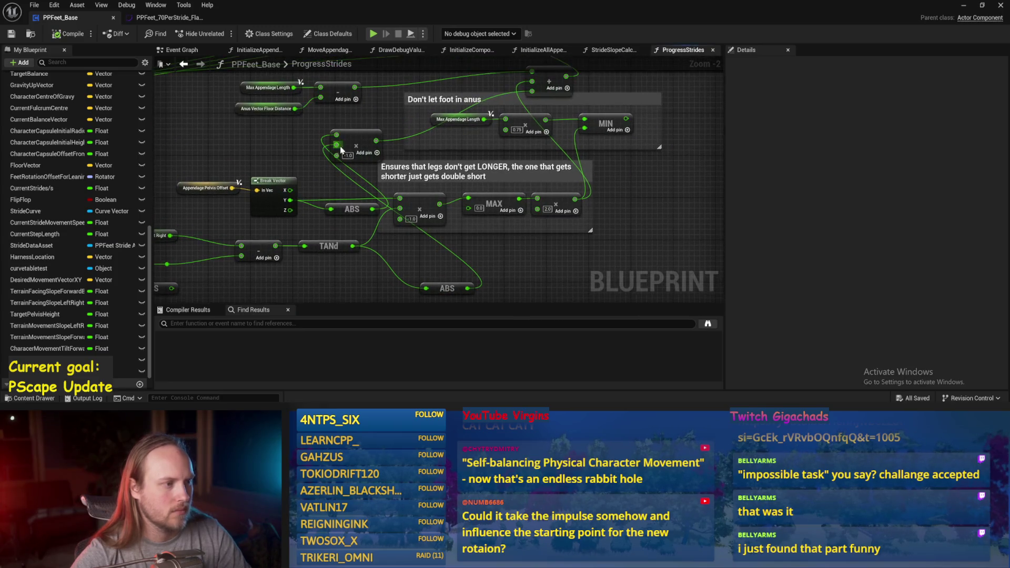
key("Delete")
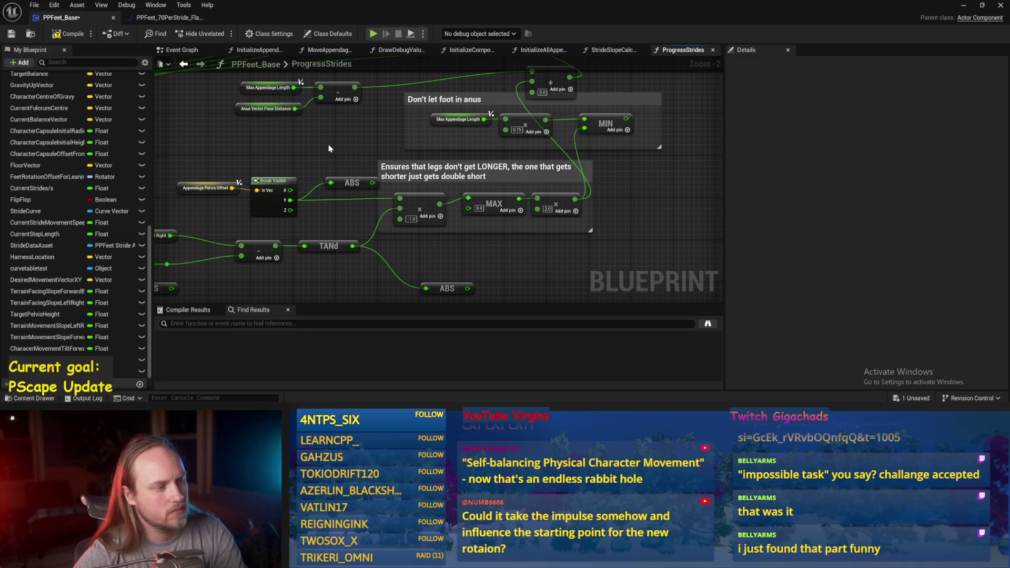
left_click_drag(373, 184, 401, 200)
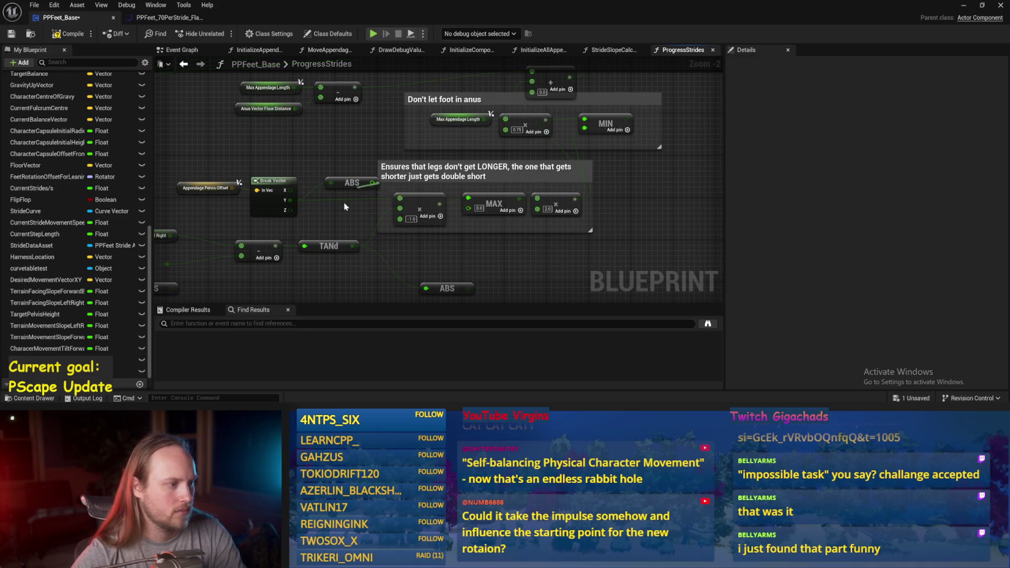
left_click_drag(442, 285, 436, 259)
key("Delete")
left_click_drag(348, 176, 405, 222)
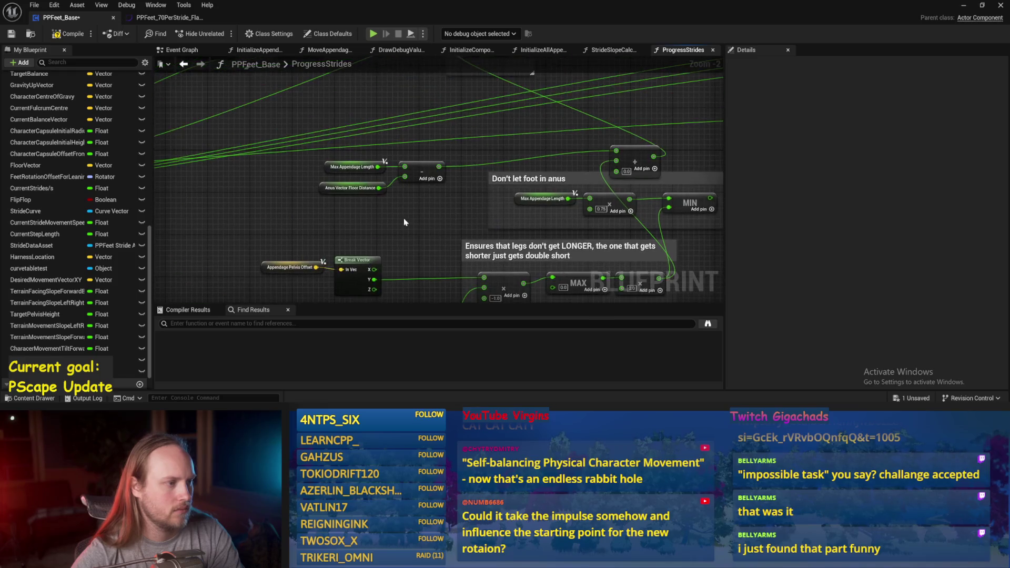
left_click(11, 34)
Step: Reposition the add node, feed the MIN output into it, and save the blueprint
scroll(255, 175, "down", 2)
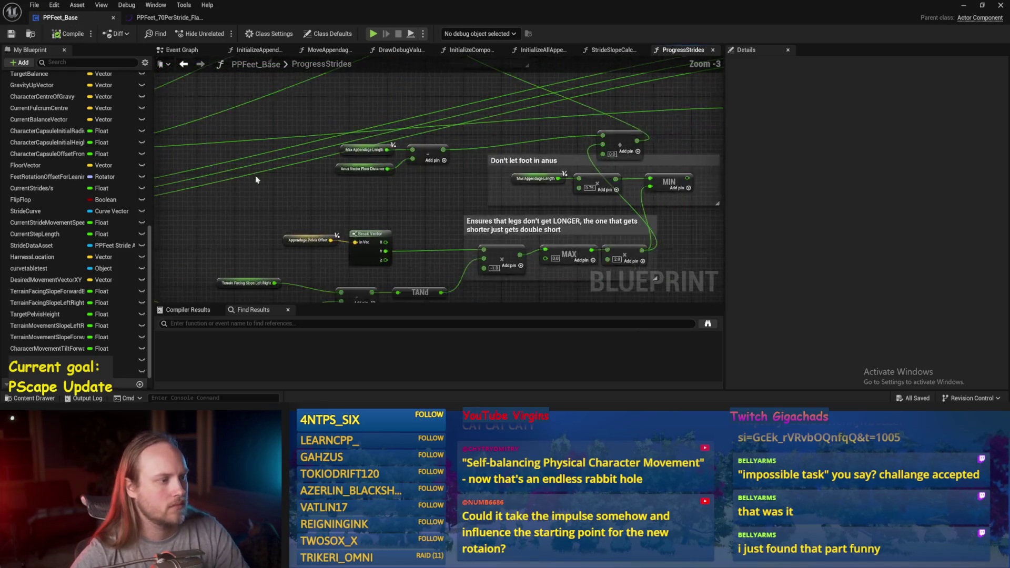
left_click_drag(350, 122, 358, 135)
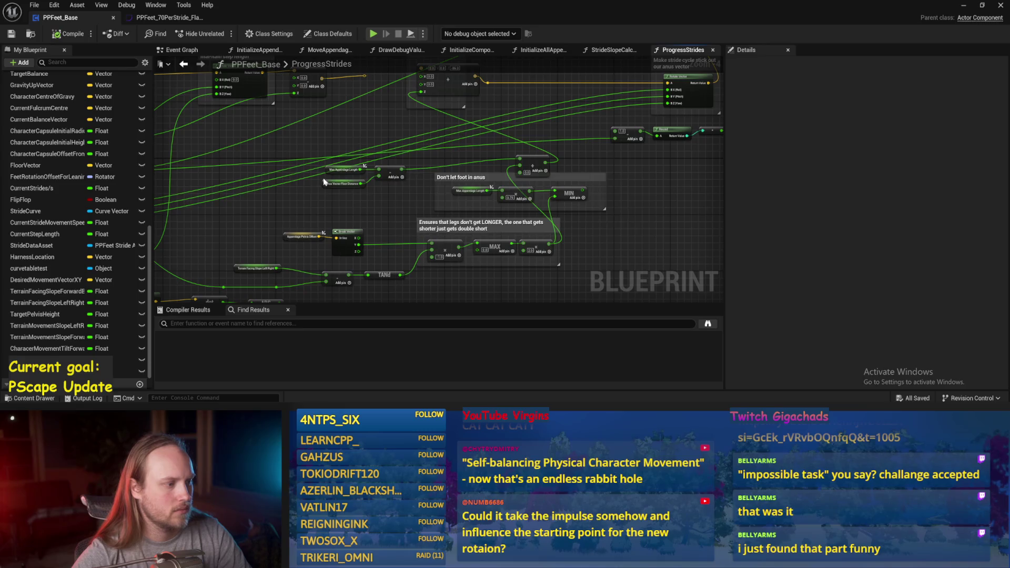
mouse_move(279, 256)
left_mouse_down()
mouse_move(459, 220)
mouse_move(345, 194)
left_mouse_up()
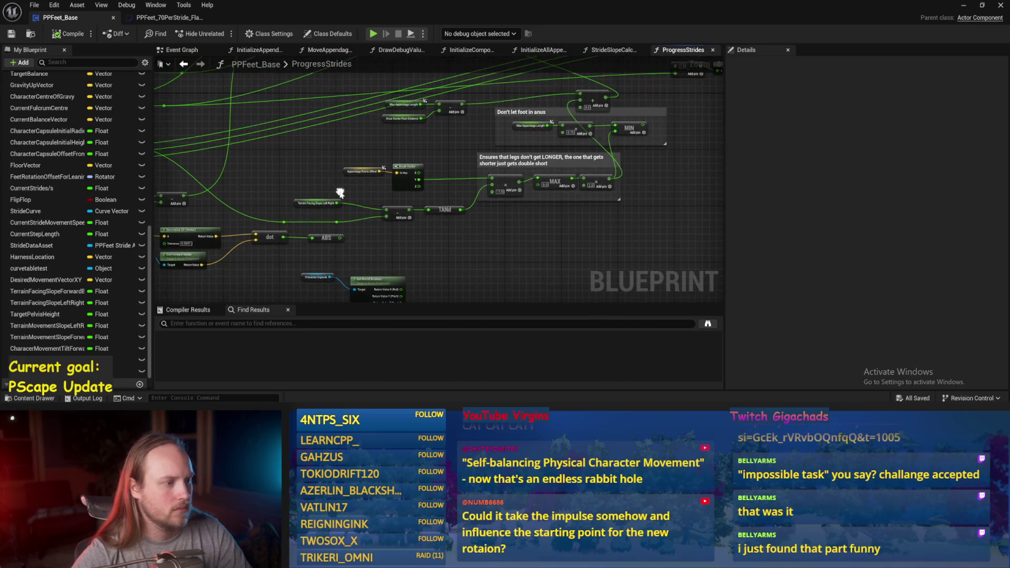
scroll(321, 186, "up", 1)
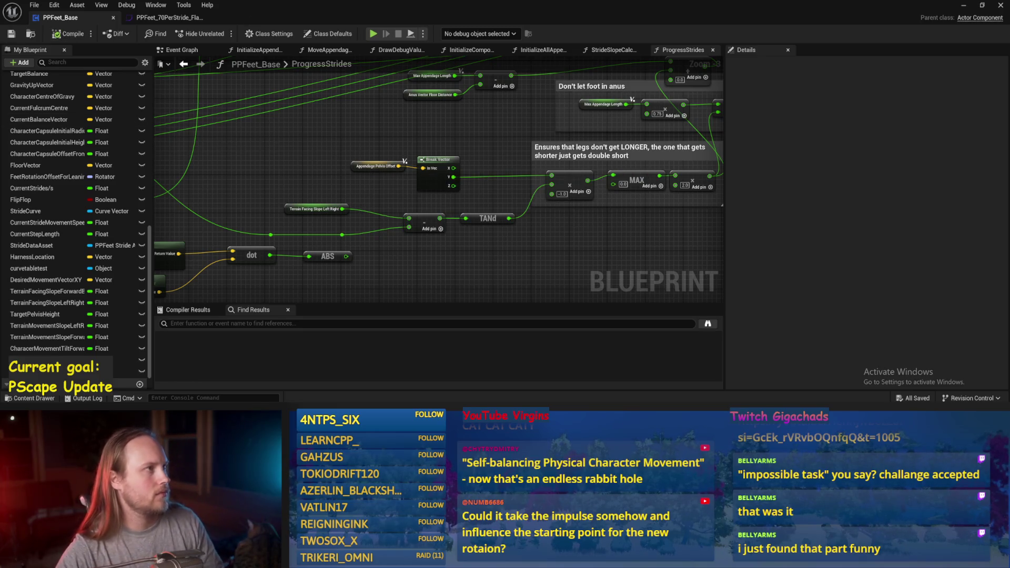
scroll(523, 254, "down", 1)
mouse_move(537, 255)
left_mouse_down()
mouse_move(610, 240)
mouse_move(456, 223)
left_mouse_up()
scroll(610, 239, "up", 1)
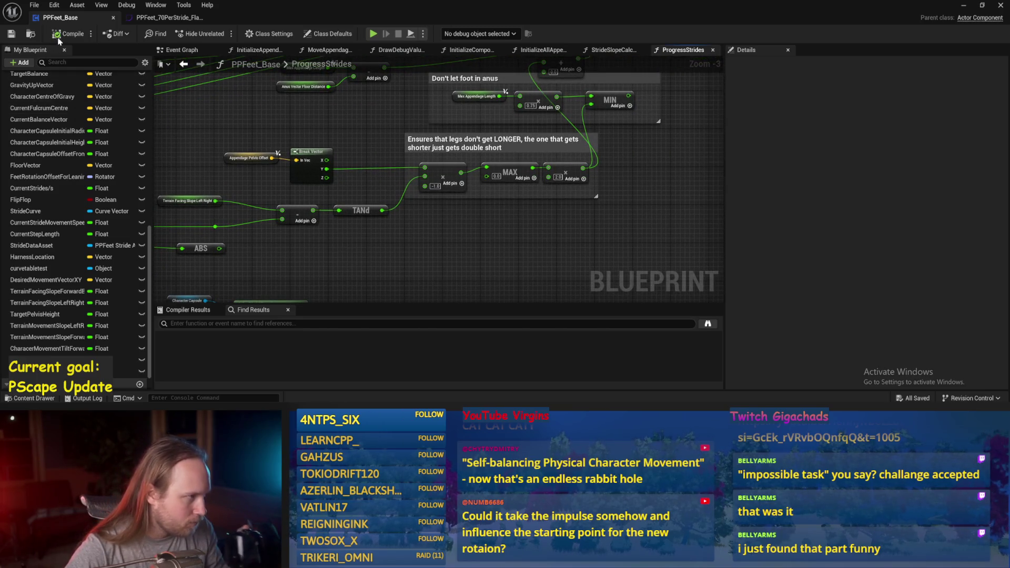
mouse_move(434, 123)
left_mouse_down()
mouse_move(610, 241)
mouse_move(618, 216)
left_mouse_up()
left_click_drag(486, 152, 522, 134)
mouse_move(622, 188)
left_mouse_down()
mouse_move(618, 166)
mouse_move(573, 191)
left_mouse_up()
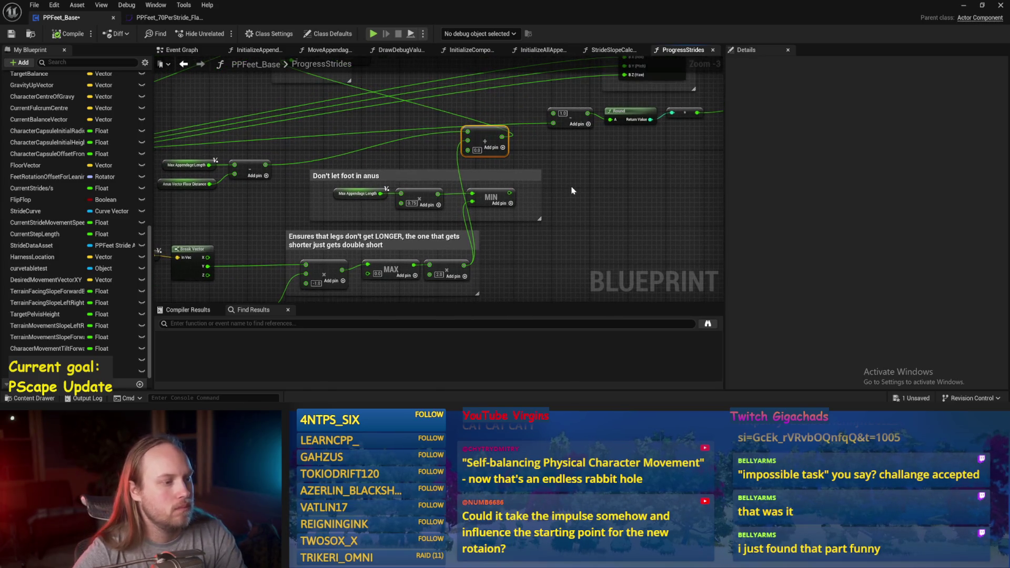
mouse_move(509, 196)
left_mouse_down()
mouse_move(422, 140)
mouse_move(468, 144)
left_mouse_up()
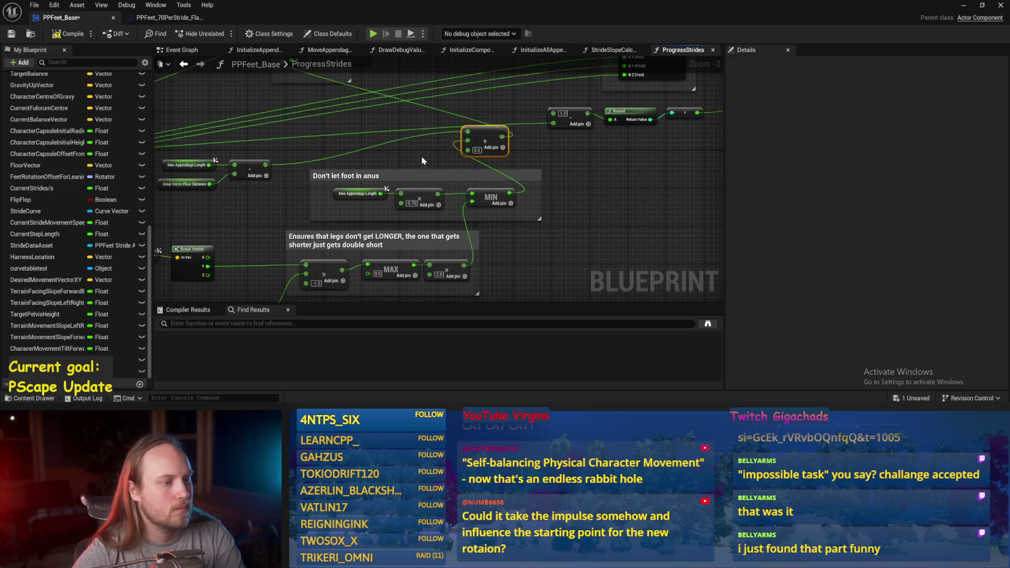
left_click_drag(418, 163, 448, 138)
left_click(11, 34)
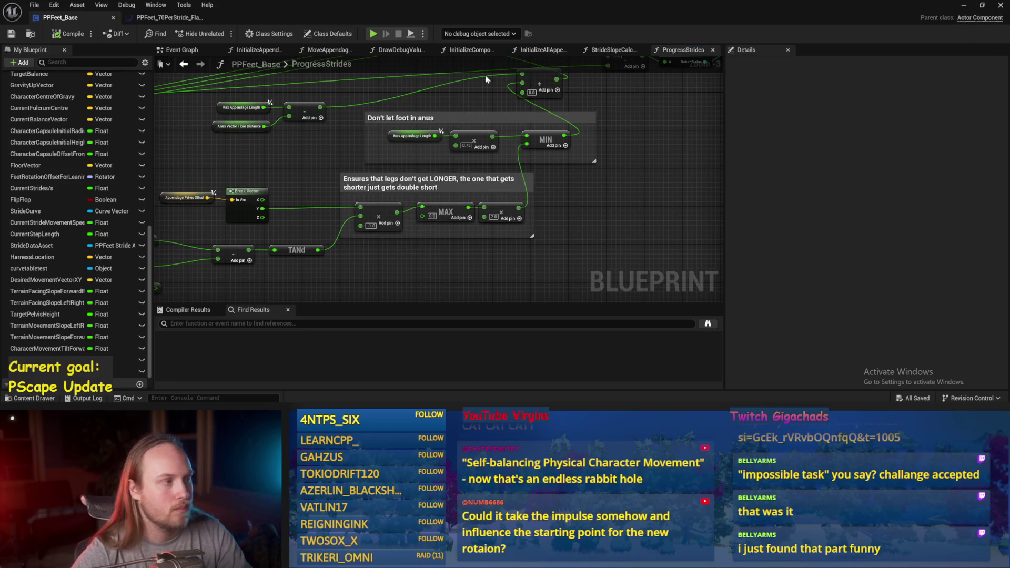
key("alt+Tab")
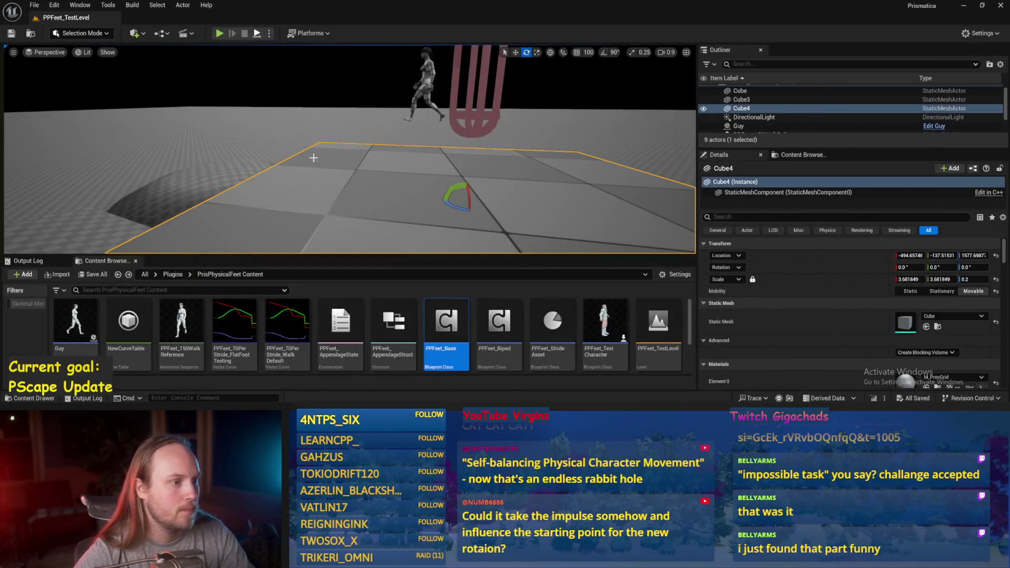
Step: Play the level, tilt Cube4 to about 44° and orbit to check the feet, then stop
key("alt+p")
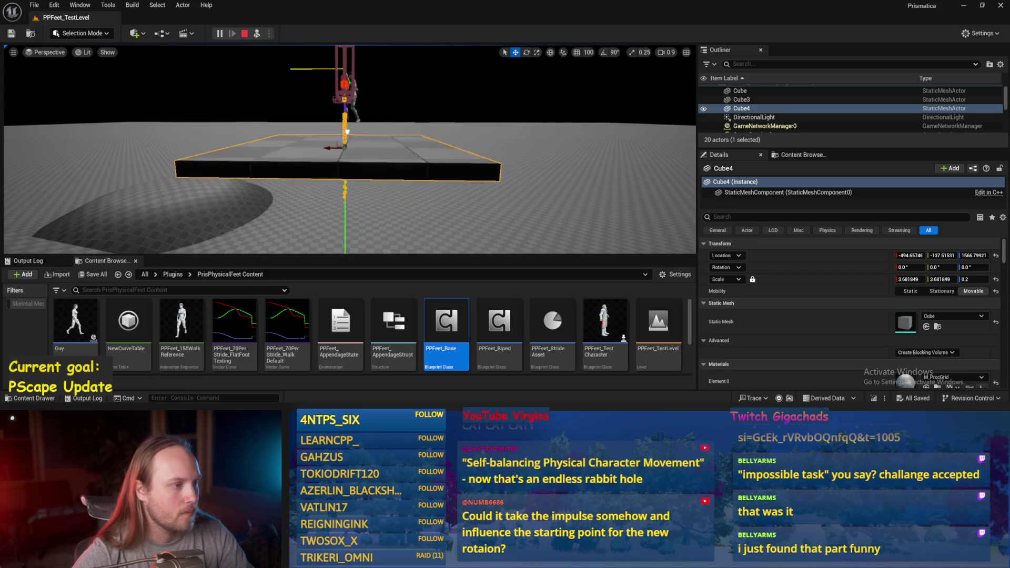
scroll(345, 125, "up", 3)
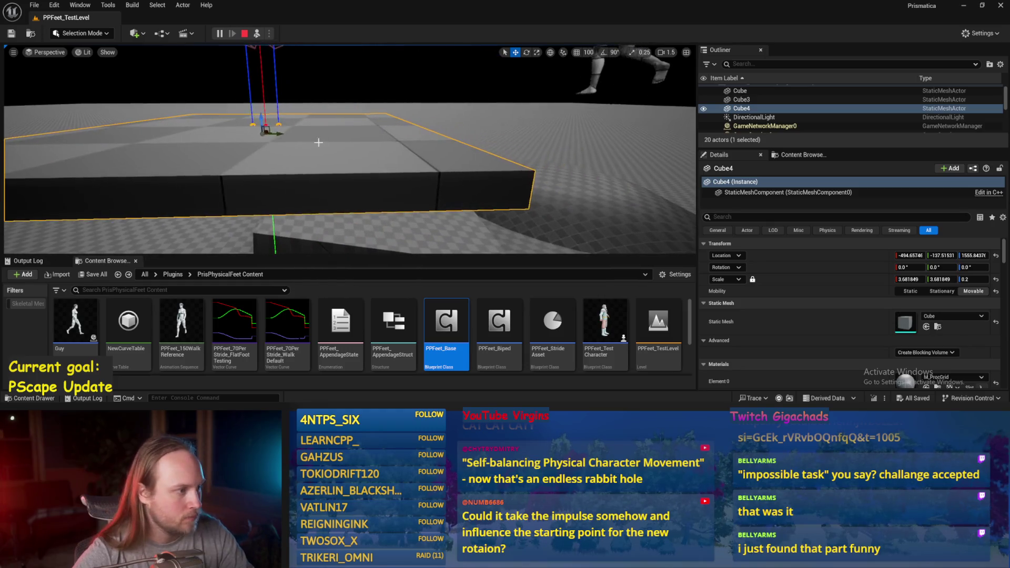
key("e")
mouse_move(320, 129)
left_mouse_down()
mouse_move(300, 102)
mouse_move(329, 132)
left_mouse_up()
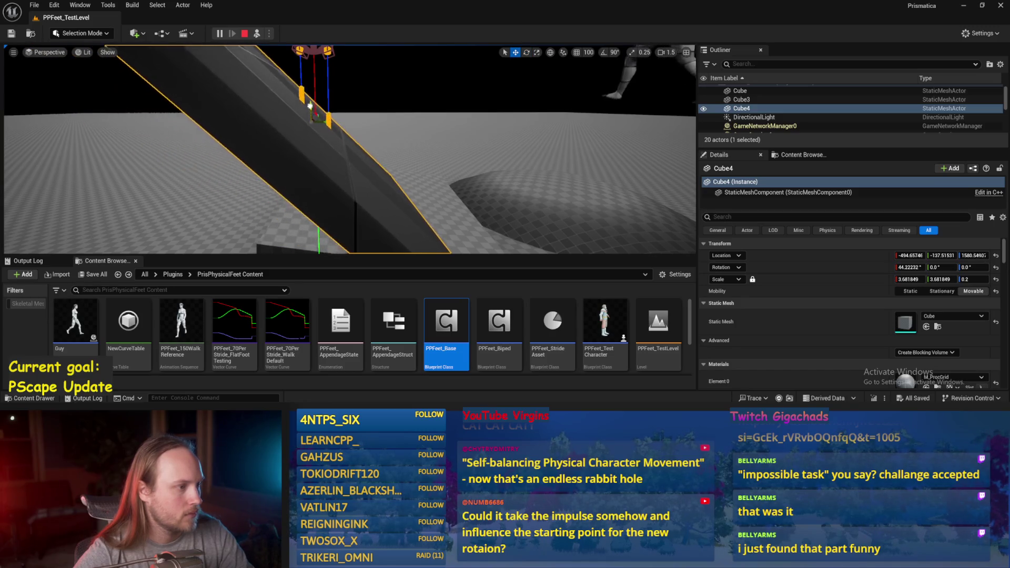
mouse_move(387, 140)
left_mouse_down()
mouse_move(368, 147)
mouse_move(391, 141)
left_mouse_up()
scroll(350, 150, "down", 2)
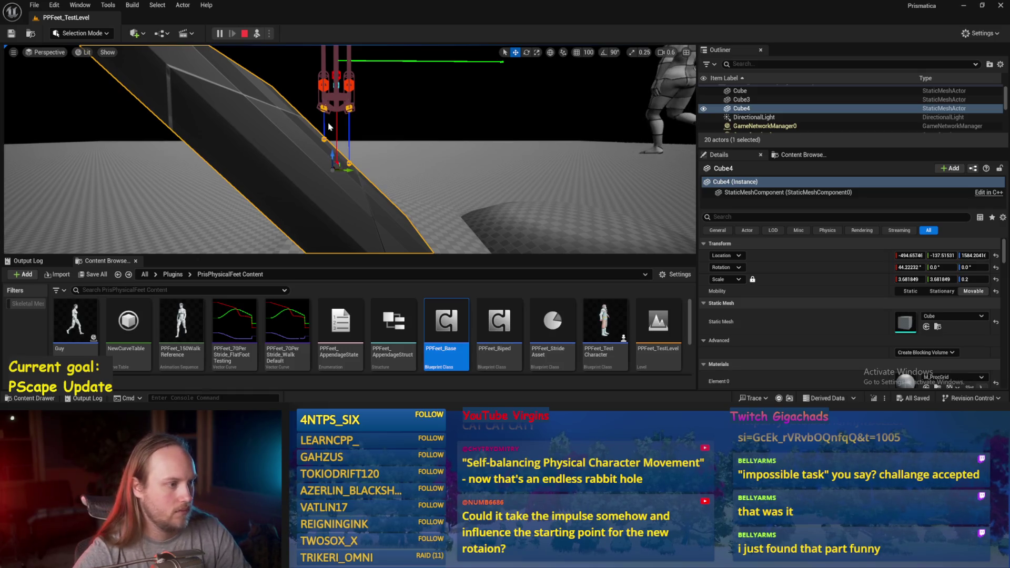
left_click_drag(391, 141, 390, 141)
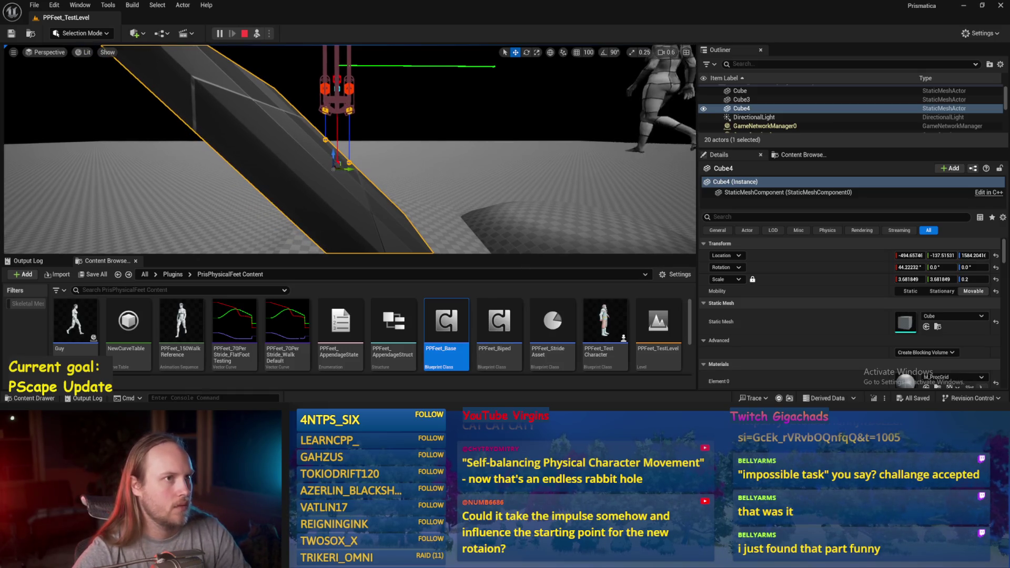
key("Escape")
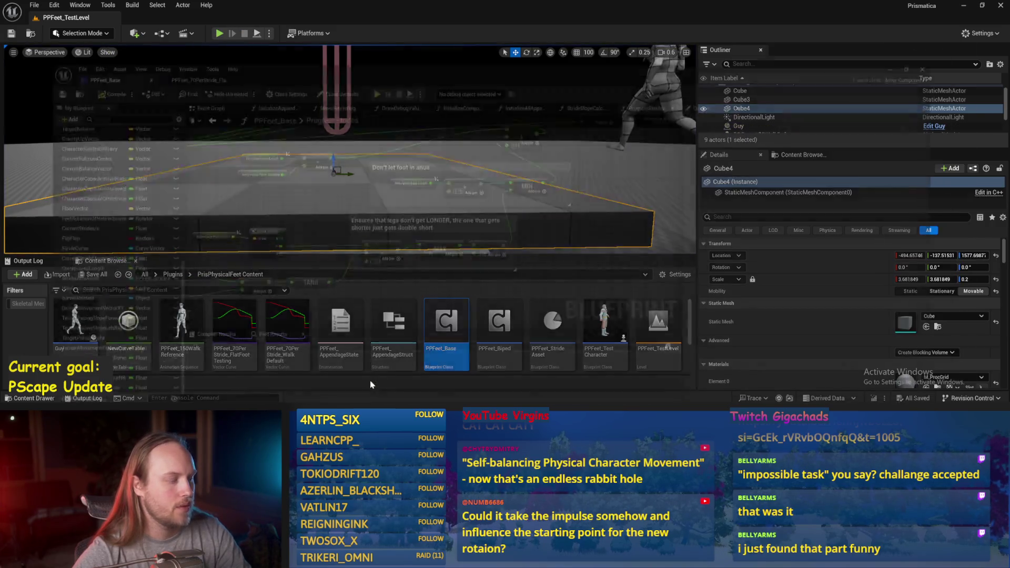
Step: Inspect the Terrain Facing Slope Left Right variable and save the blueprint
scroll(381, 256, "down", 5)
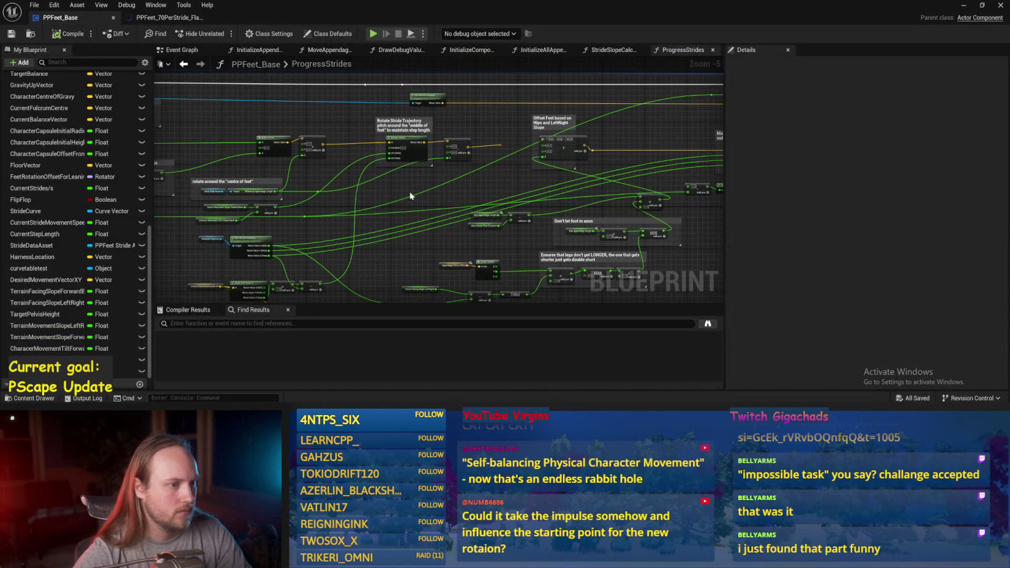
scroll(469, 222, "up", 2)
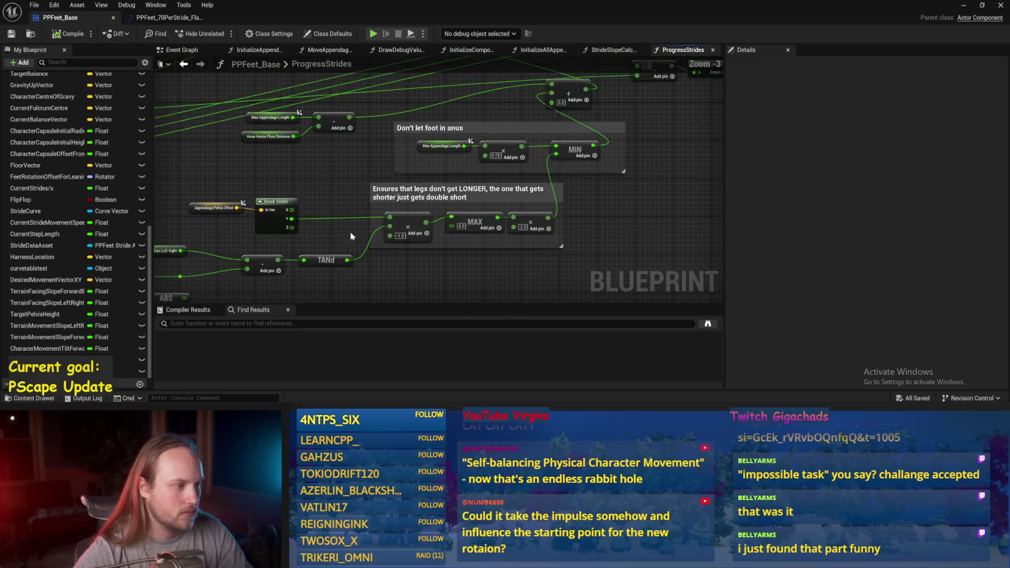
scroll(272, 143, "up", 2)
left_click(271, 167)
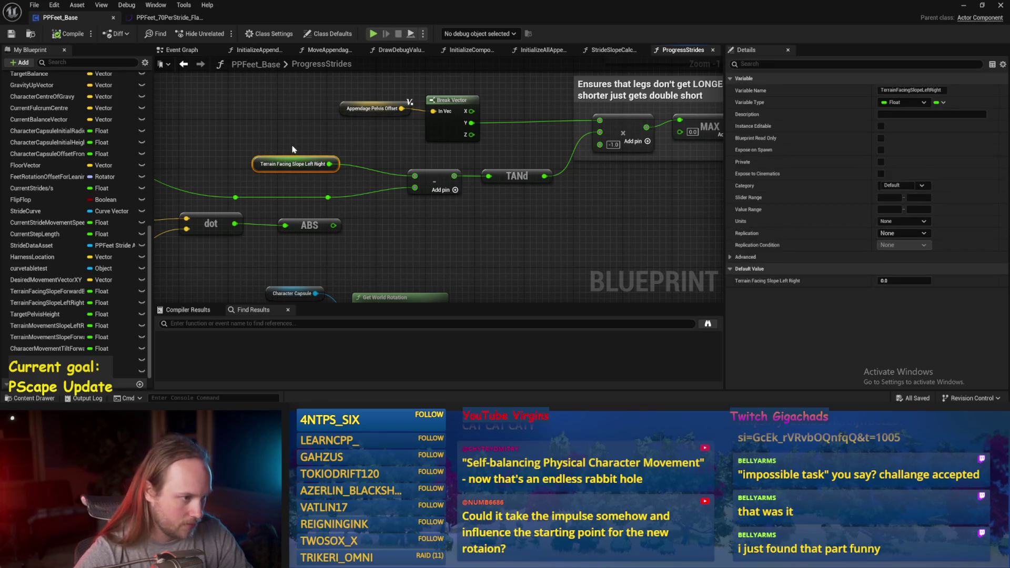
left_click(311, 134)
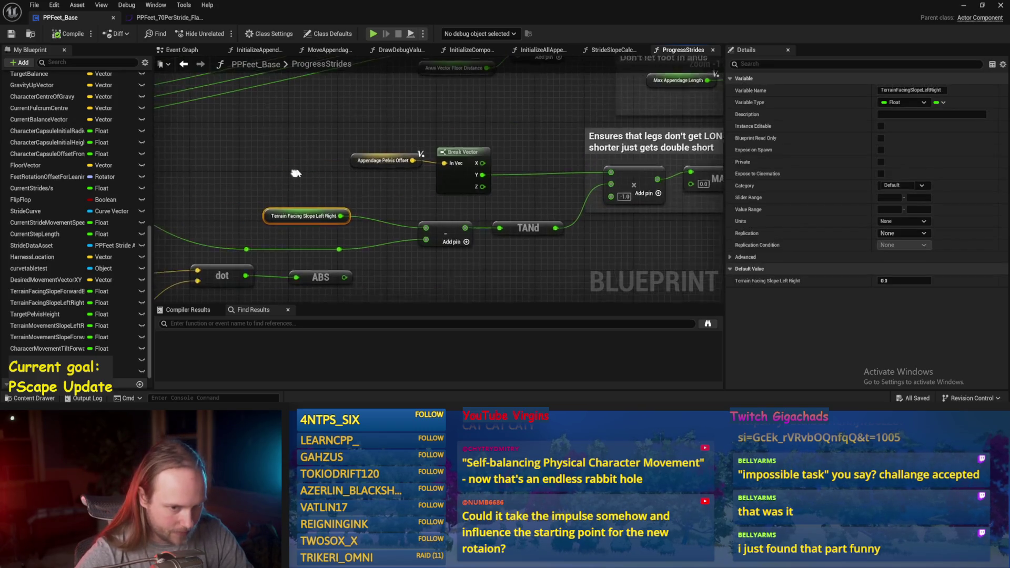
scroll(318, 131, "down", 1)
key("ctrl+s")
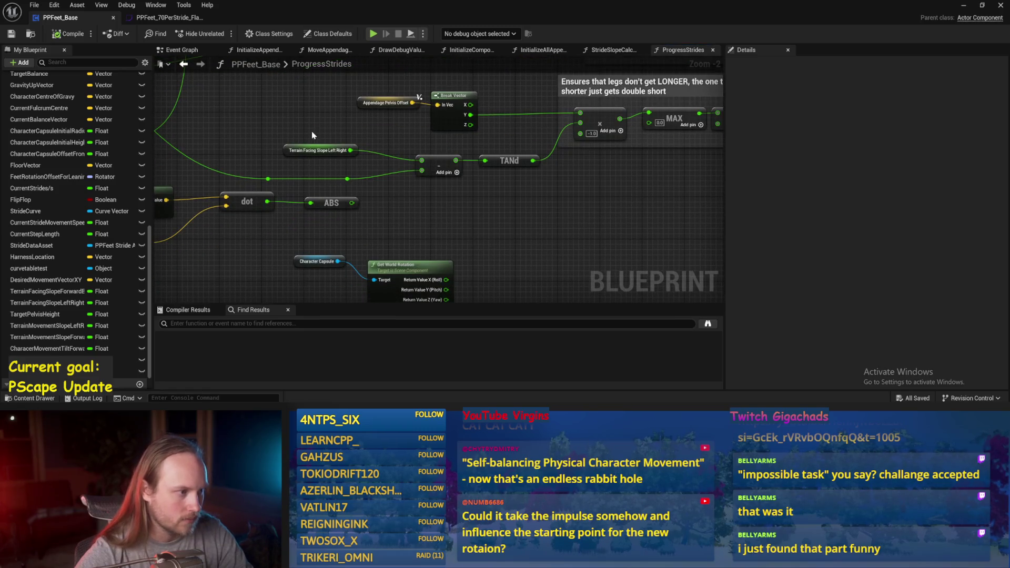
Step: Review the Get World Rotation and slope nodes, then close the blueprint to the level editor
mouse_move(369, 163)
left_mouse_down()
mouse_move(436, 189)
mouse_move(415, 189)
mouse_move(345, 147)
left_mouse_up()
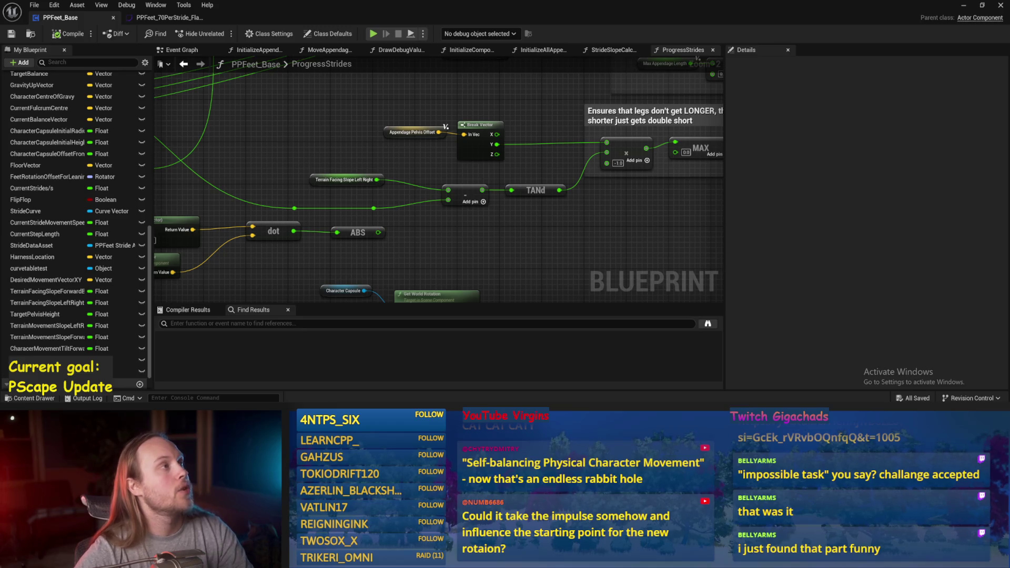
left_click_drag(568, 260, 568, 212)
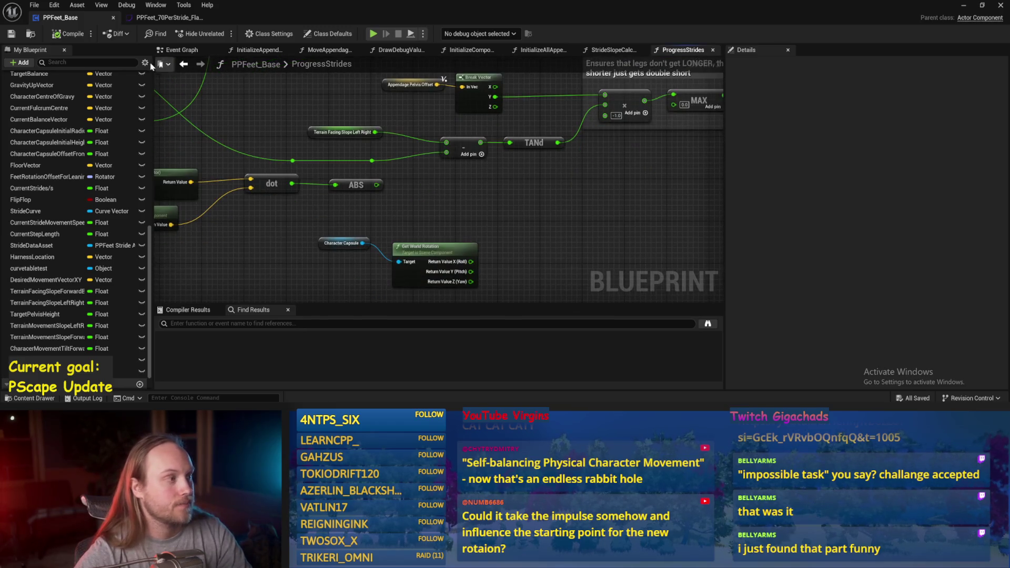
left_click_drag(437, 174, 437, 223)
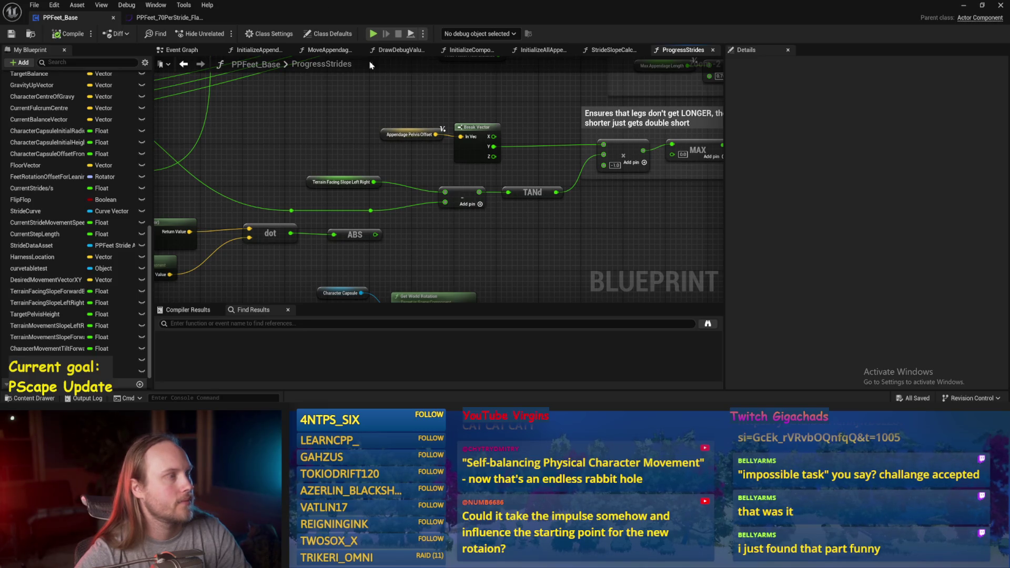
left_click_drag(447, 195, 443, 154)
left_click(331, 141)
scroll(330, 156, "up", 2)
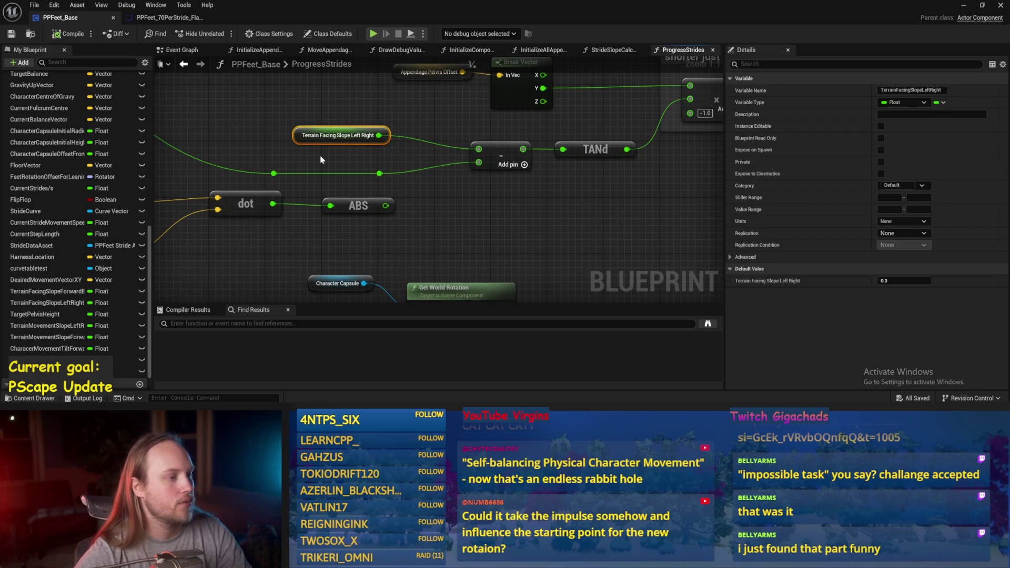
left_click(322, 159)
left_click(962, 6)
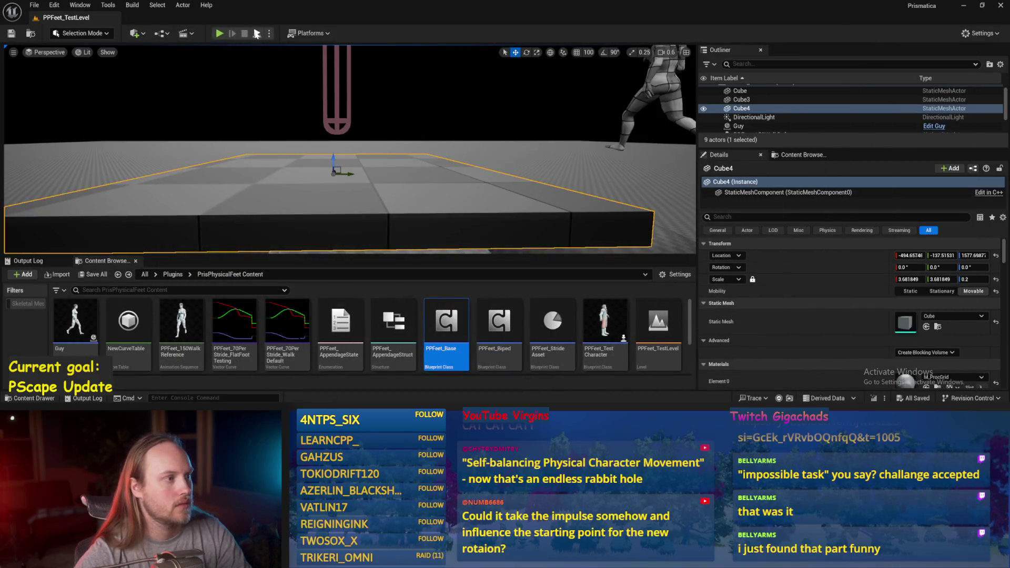
Step: Start play, tilt Cube4 to about -28.7°, and reopen the ProgressStrides graph
left_click(257, 33)
left_click_drag(350, 156, 352, 200)
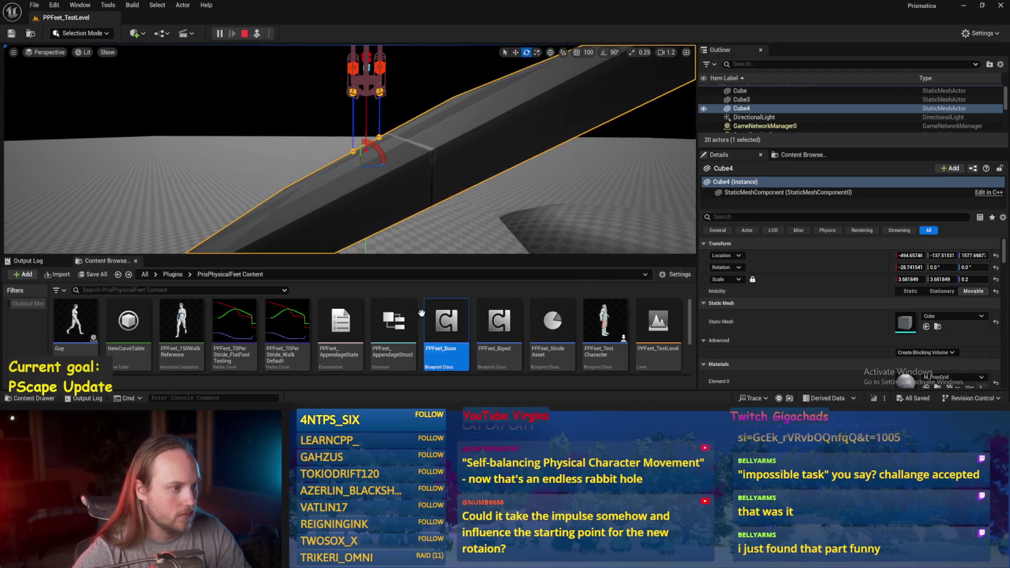
double_click(444, 322)
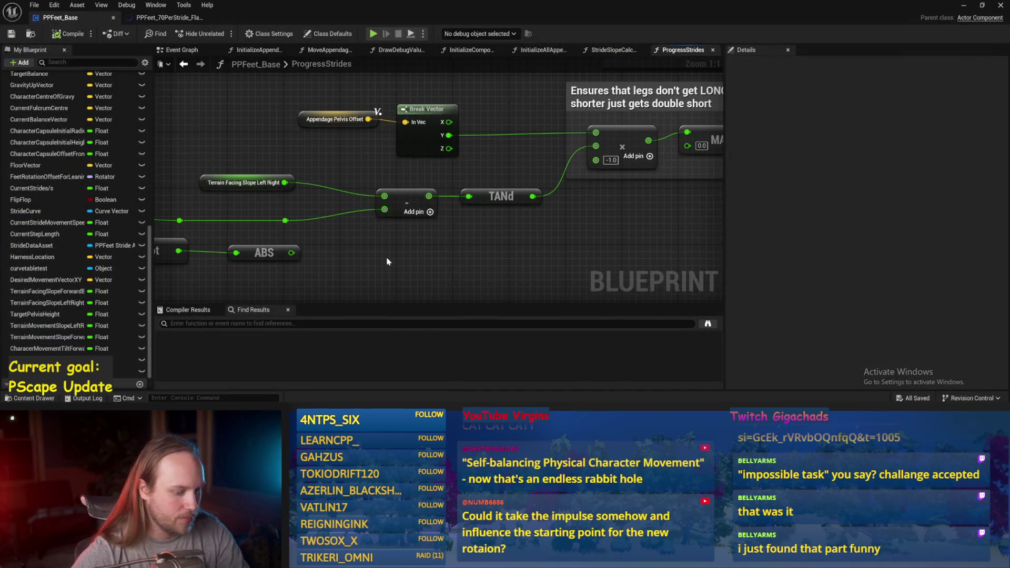
Step: Insert a Print String node into the exec wire before Set members, then save and compile
right_click(387, 262)
type("print")
key("Return")
scroll(403, 256, "down", 5)
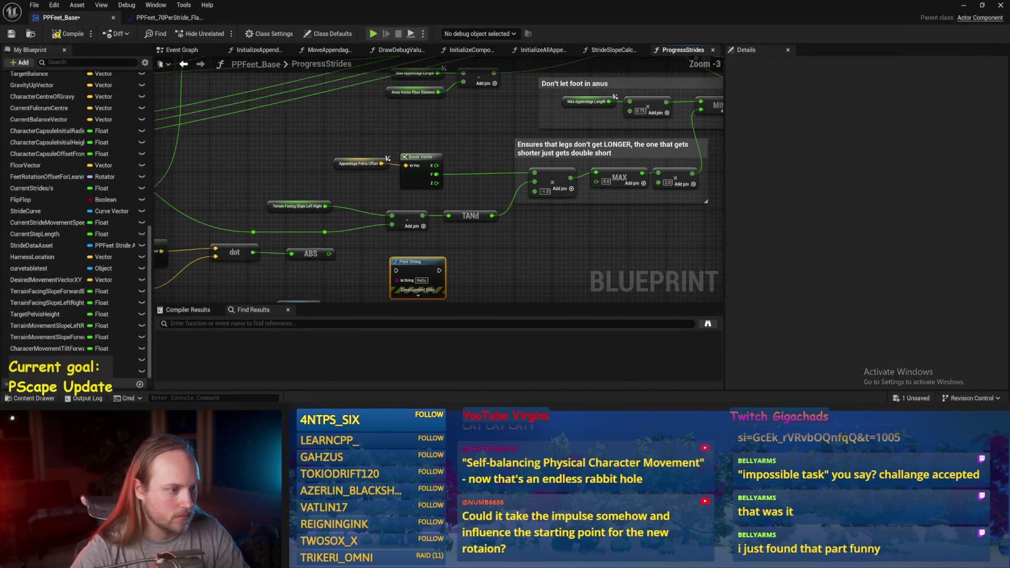
mouse_move(387, 258)
left_mouse_down()
mouse_move(563, 176)
mouse_move(701, 136)
mouse_move(545, 196)
mouse_move(735, 151)
mouse_move(626, 97)
mouse_move(619, 159)
mouse_move(600, 196)
mouse_move(534, 158)
left_mouse_up()
scroll(599, 196, "up", 1)
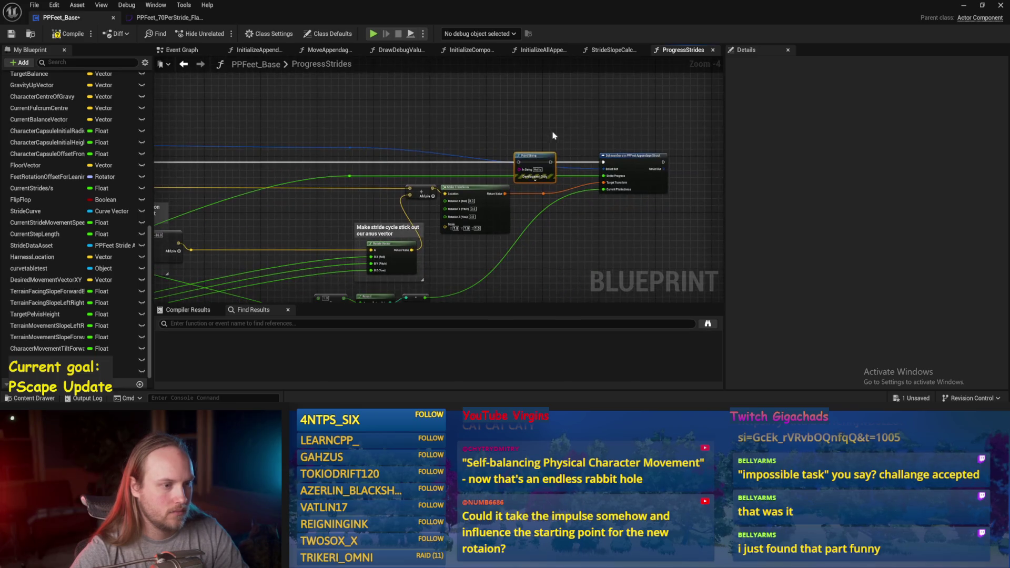
left_click(603, 164)
mouse_move(604, 163)
left_mouse_down()
mouse_move(521, 168)
mouse_move(562, 167)
left_mouse_up()
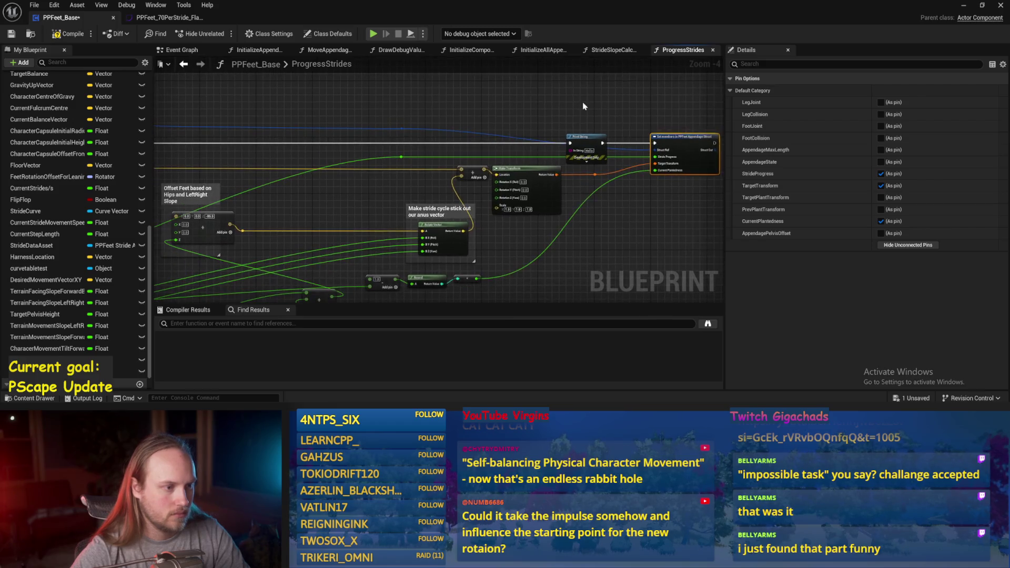
key("ctrl+s")
left_click(63, 34)
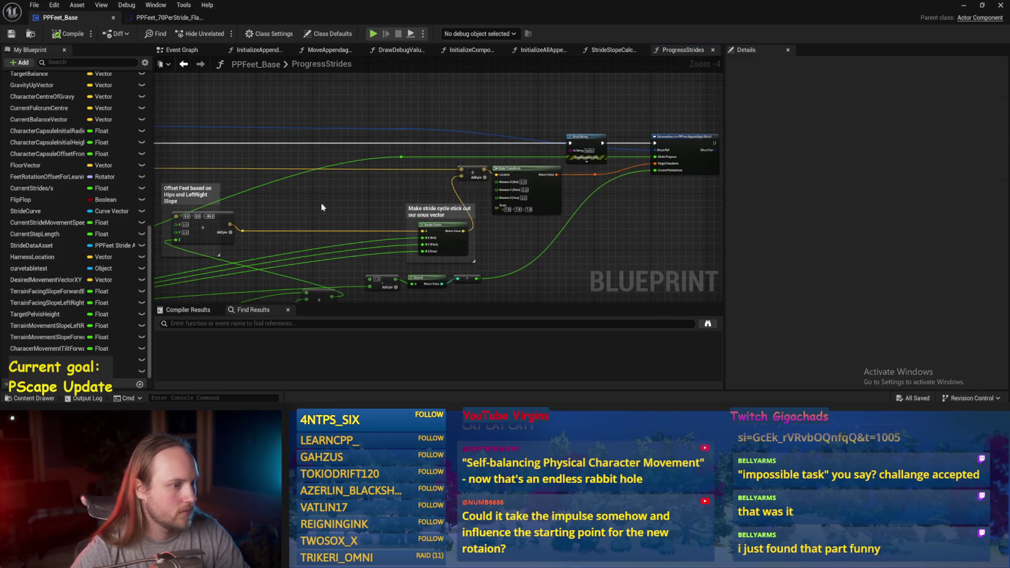
scroll(466, 178, "up", 3)
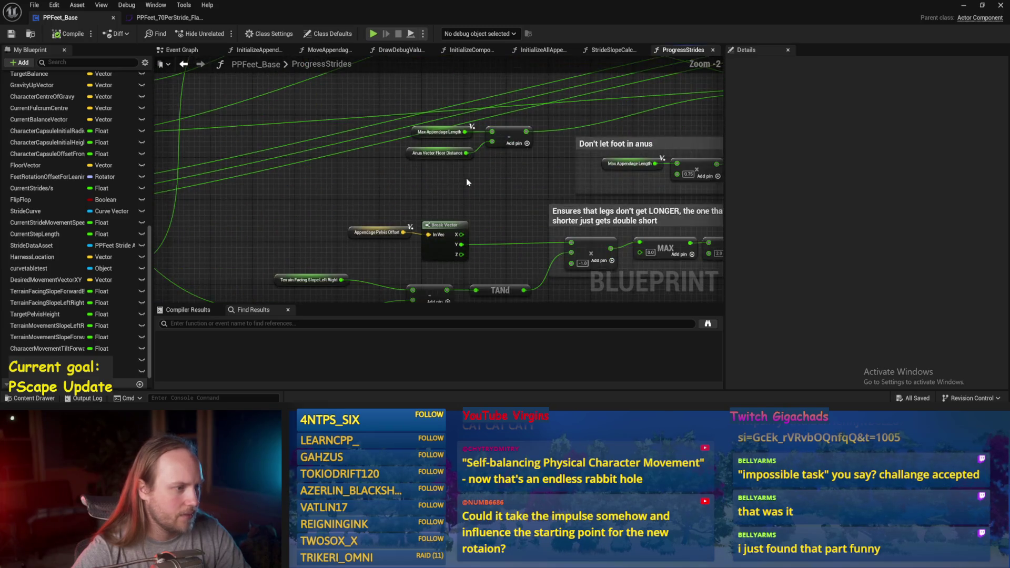
Step: Inspect the Max Appendage Length variable and save the blueprint
left_click_drag(363, 154, 266, 183)
left_click(259, 199)
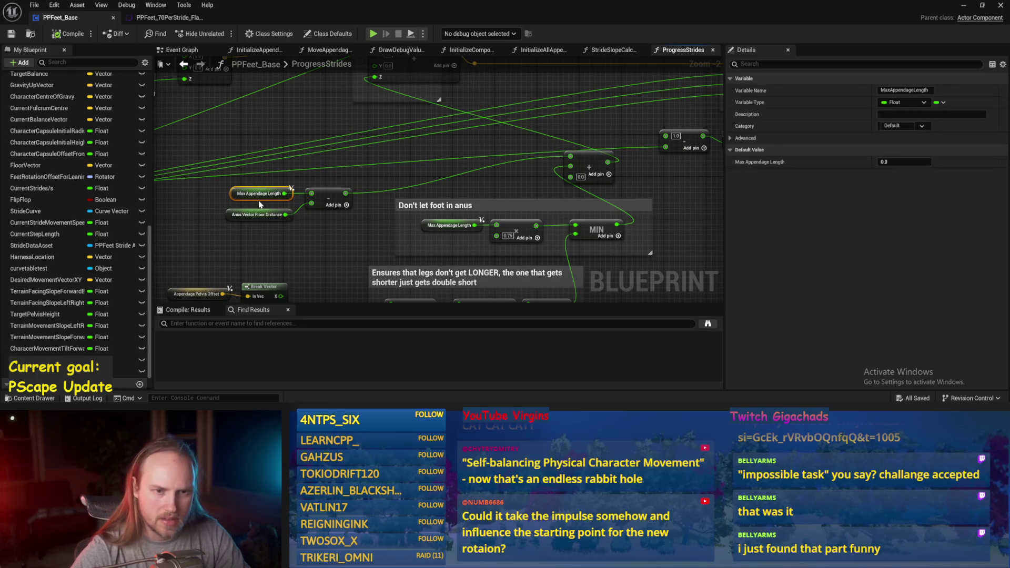
left_click(10, 35)
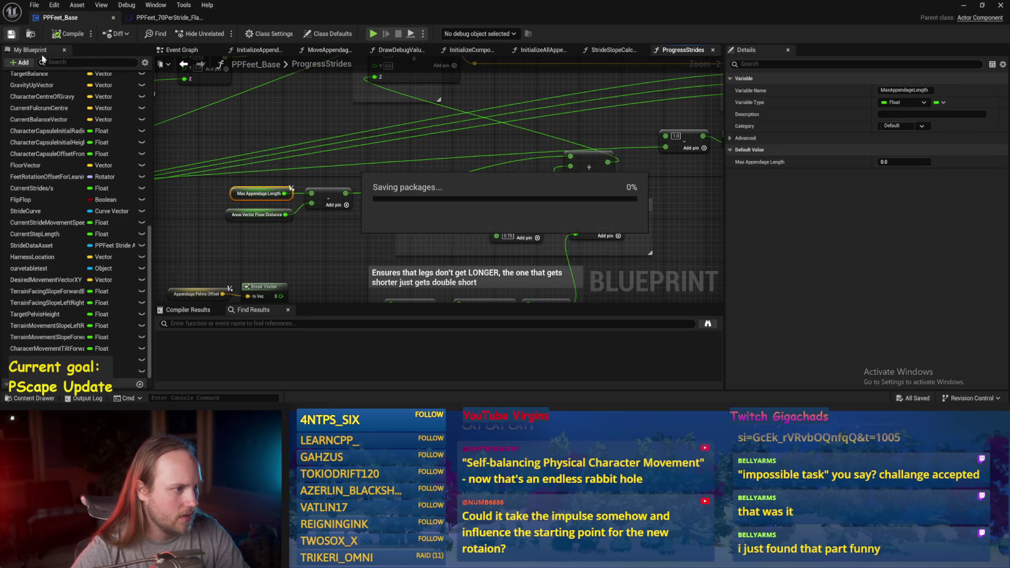
Step: Break the wire into the Add node's top input by 'Don't let foot in anus' and save
mouse_move(264, 142)
left_mouse_down()
mouse_move(447, 210)
mouse_move(305, 147)
left_mouse_up()
left_click_drag(690, 179, 396, 194)
left_click_drag(473, 191, 479, 201)
mouse_move(478, 201)
left_mouse_down()
mouse_move(507, 165)
mouse_move(591, 166)
mouse_move(501, 136)
mouse_move(577, 132)
left_mouse_up()
left_click(577, 130, "alt")
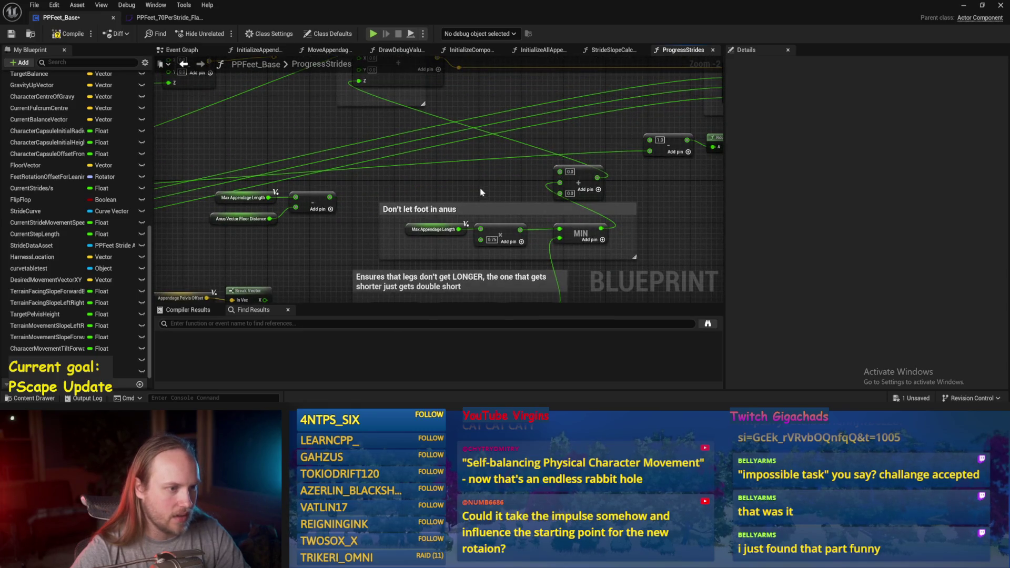
left_click(7, 35)
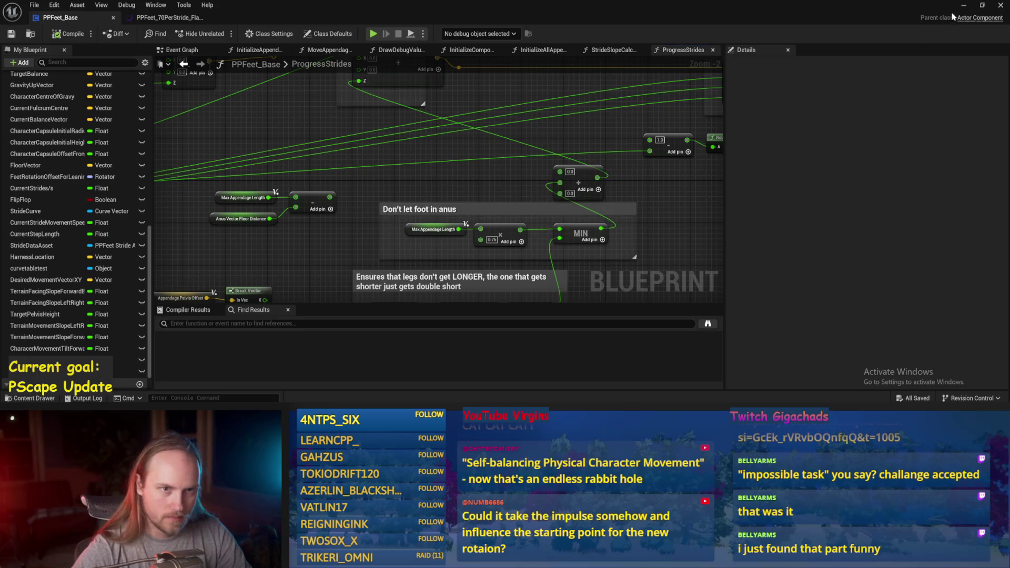
key("alt+p")
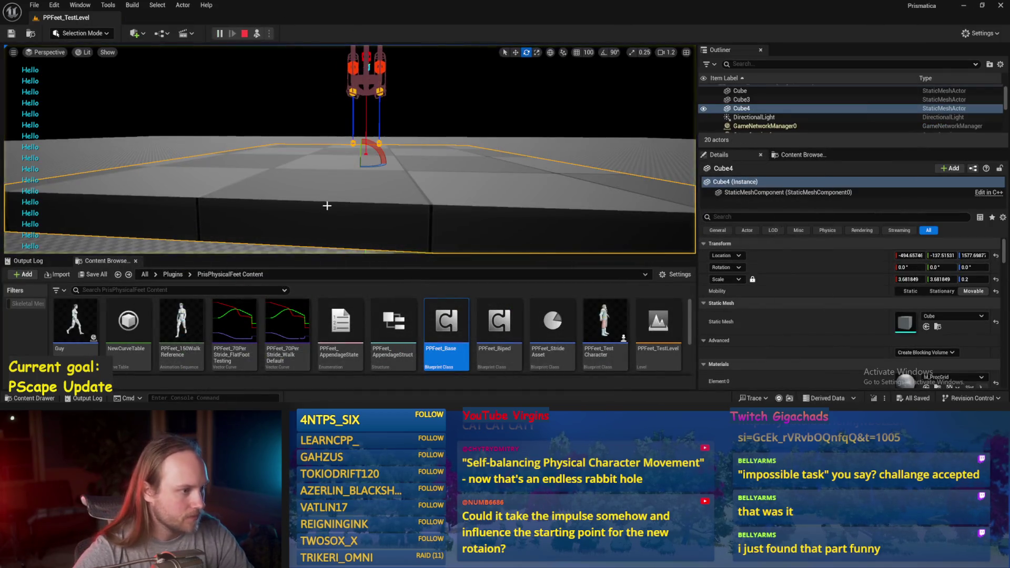
Step: Tilt the floor into a steep ramp during play, reset it flat, then stop play
key("w")
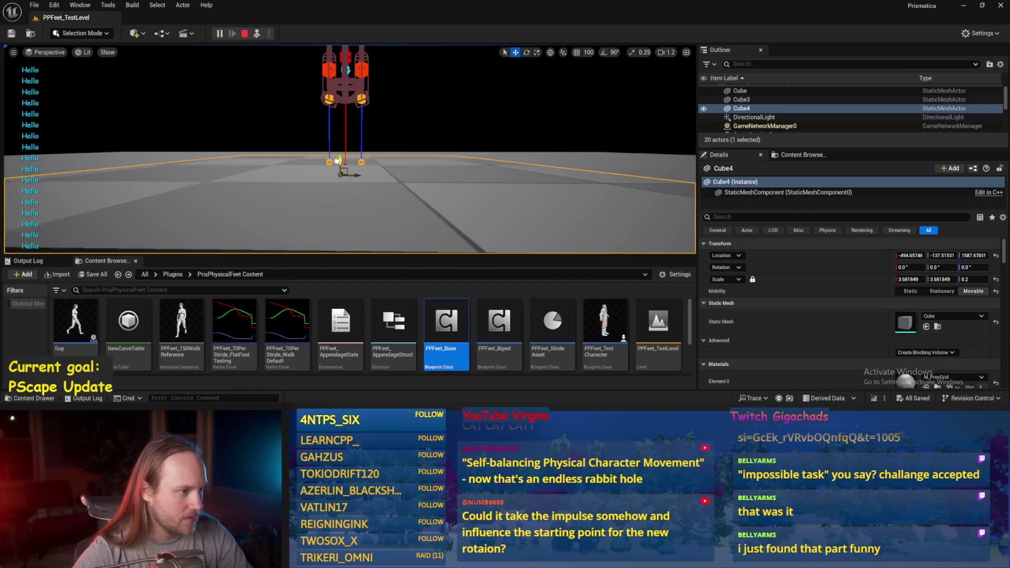
left_click_drag(353, 159, 353, 155)
scroll(349, 150, "down", 2)
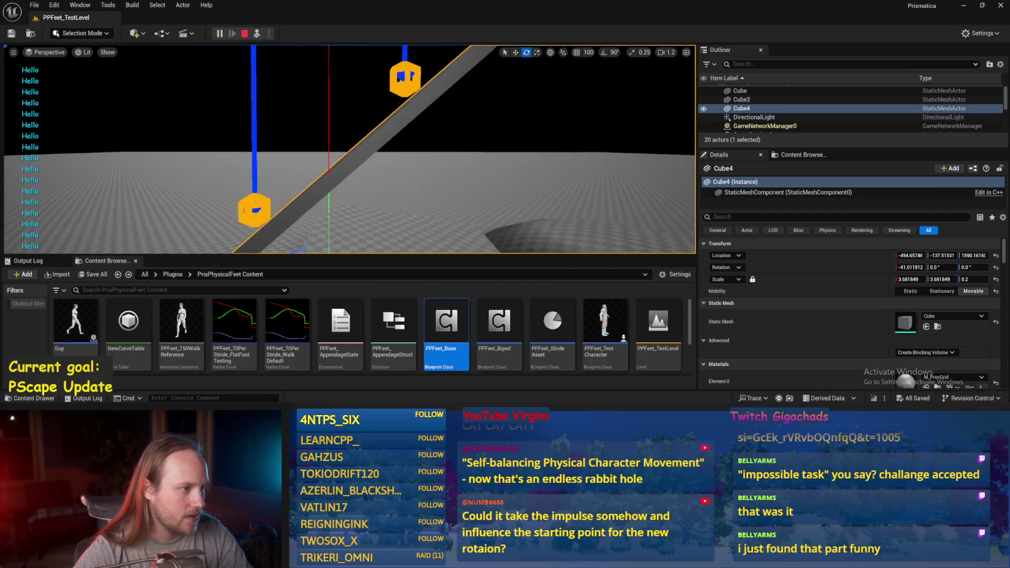
key("w")
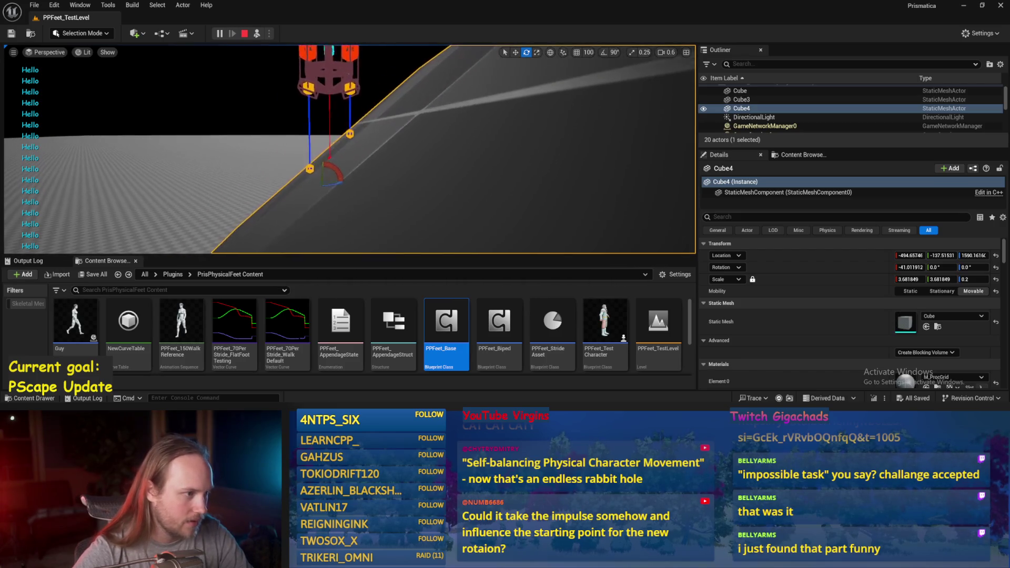
left_click(996, 269)
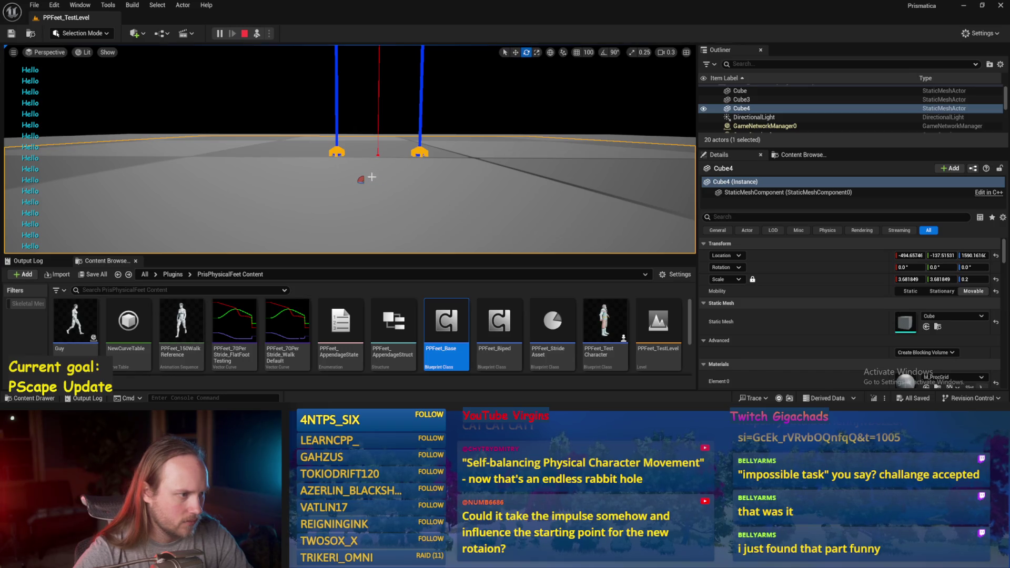
scroll(371, 177, "up", 5)
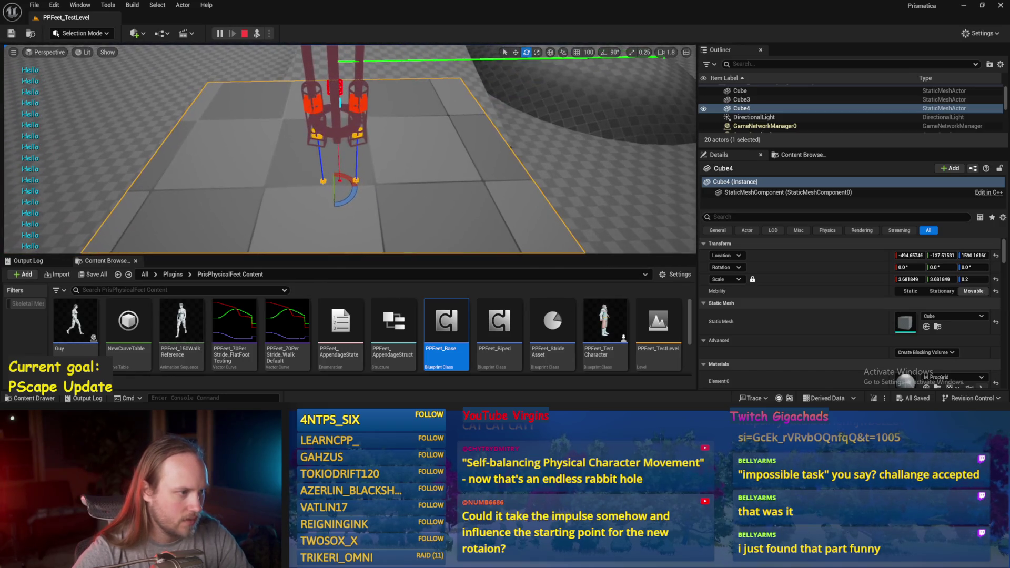
left_click(334, 111)
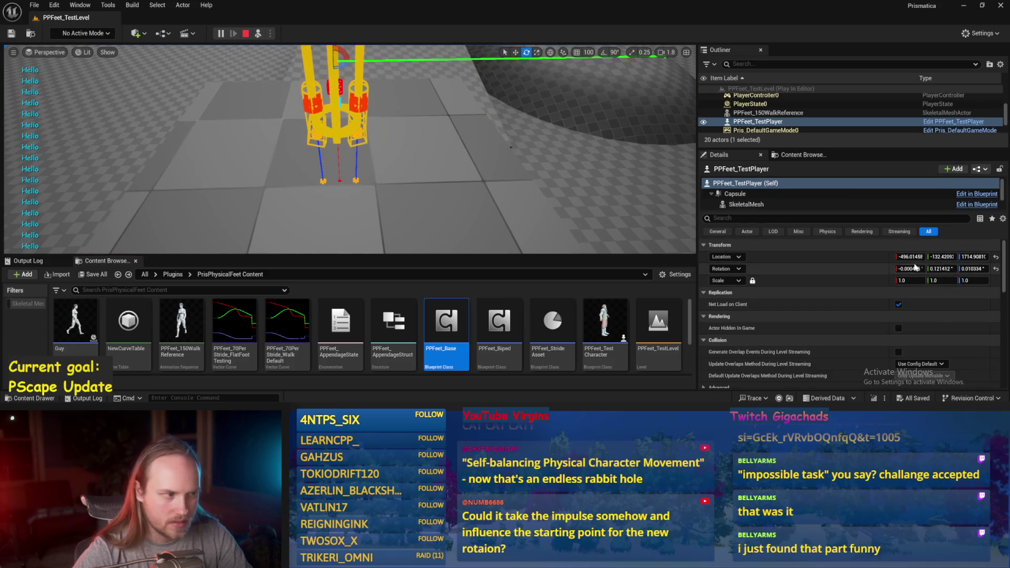
key("Escape")
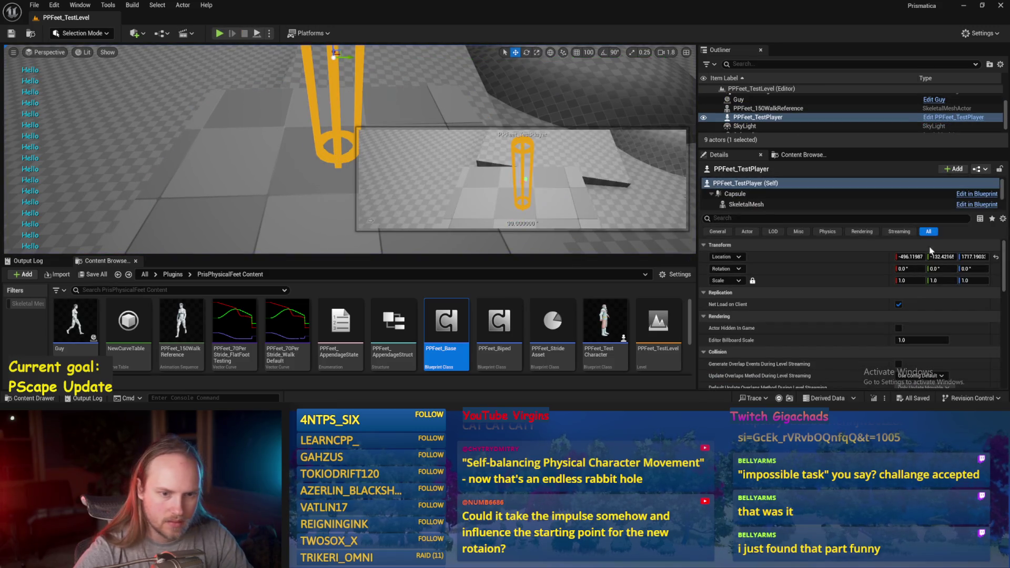
Step: Copy the character's location onto Cube4 and lower it to a height of about 1600.5
right_click(787, 258)
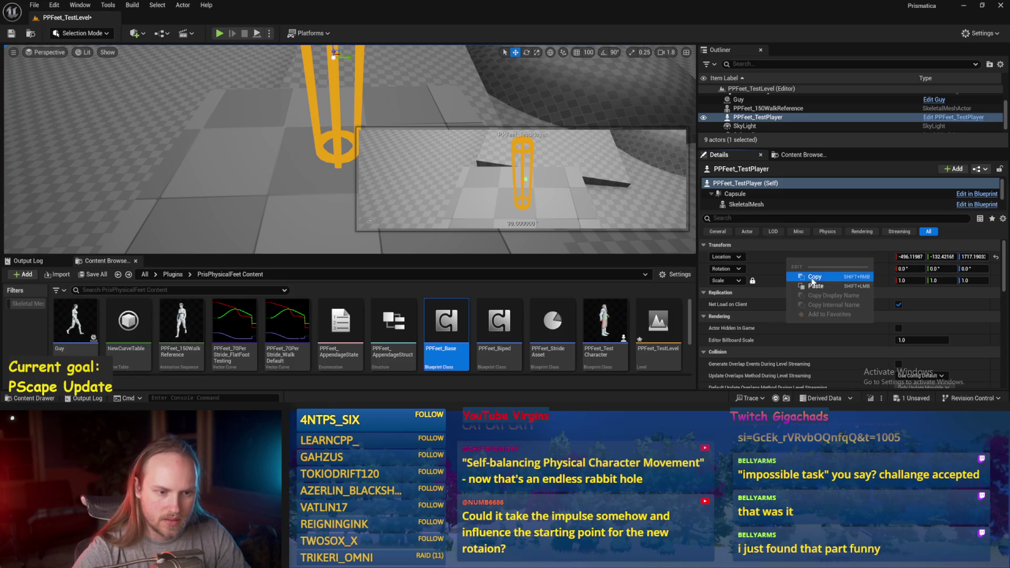
left_click(815, 277)
left_click(400, 211)
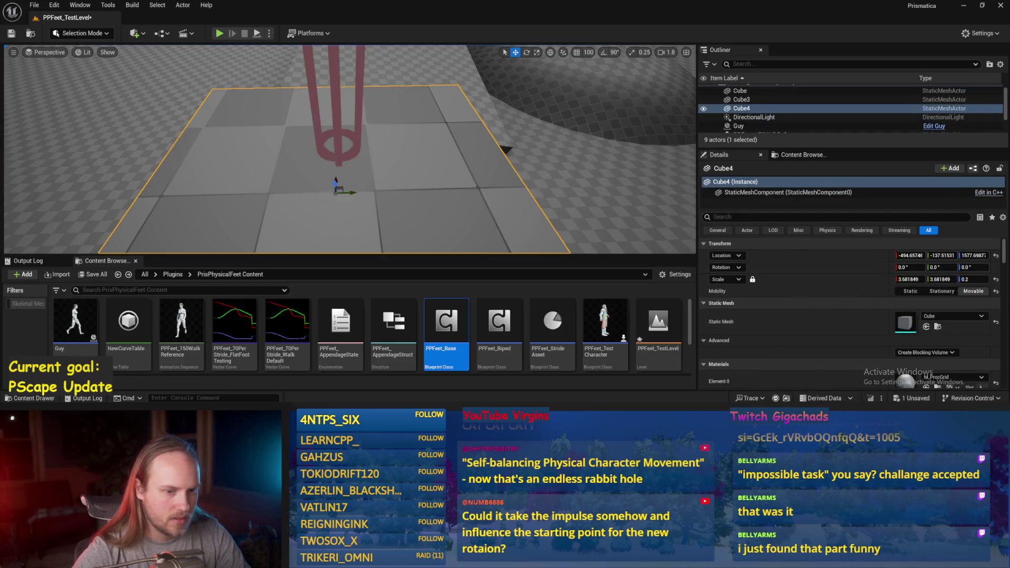
right_click(832, 256)
left_click(859, 282)
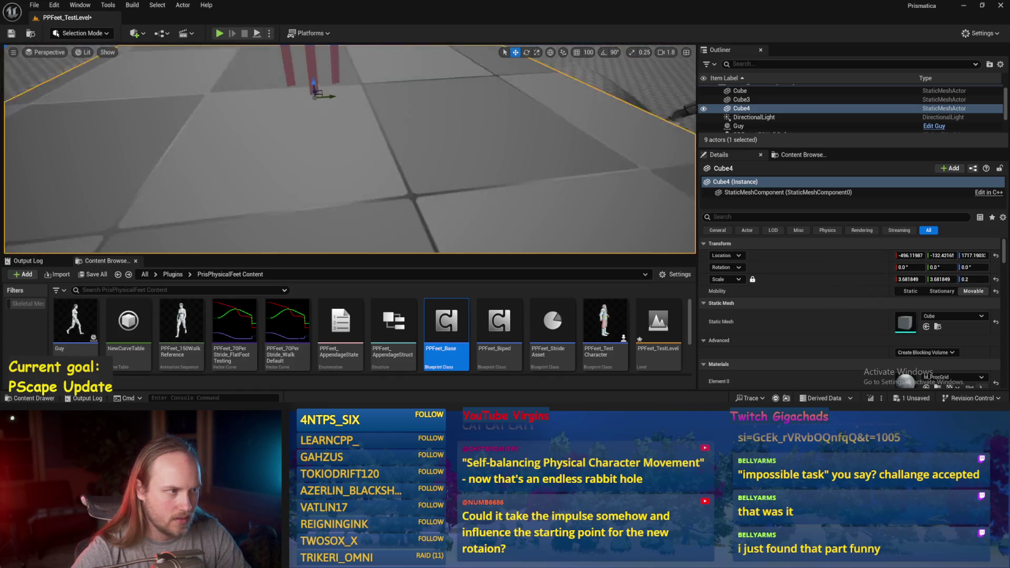
left_click_drag(342, 135, 351, 173)
Step: Play again, tilt Cube4 up to about 52°, then stop the test
left_click(257, 36)
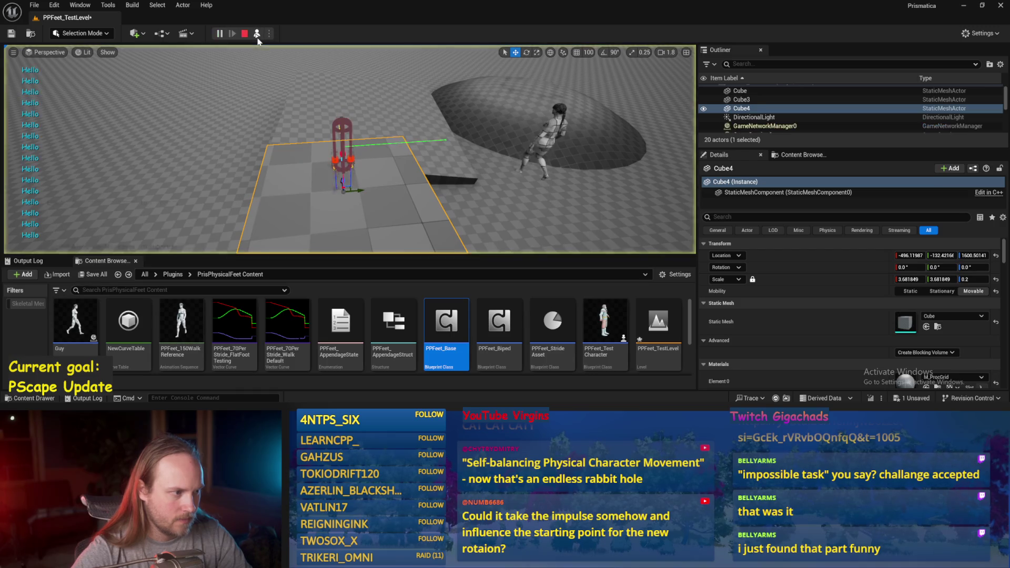
key("e")
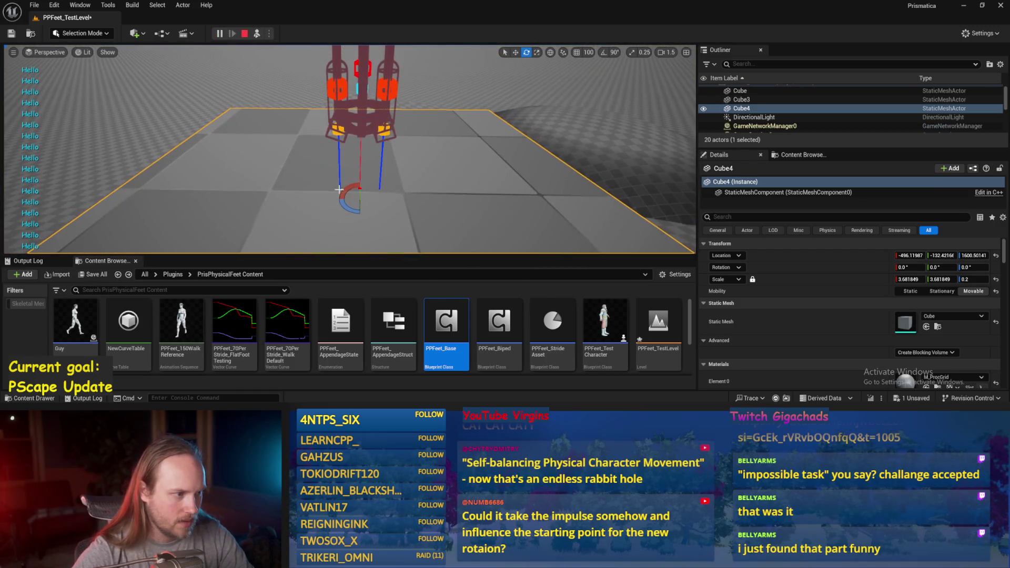
key("f")
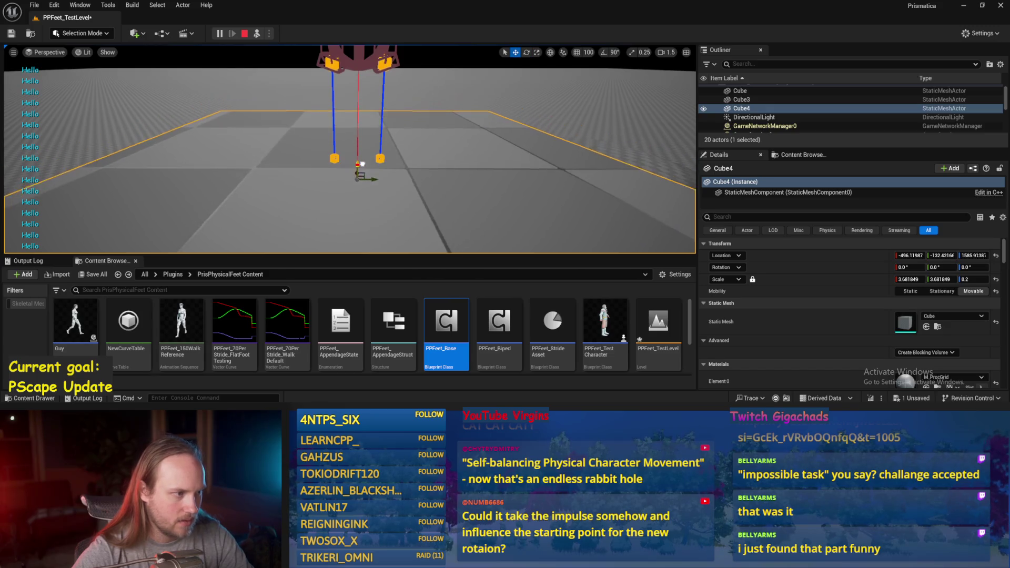
key("e")
mouse_move(344, 162)
left_mouse_down()
mouse_move(325, 180)
mouse_move(359, 150)
mouse_move(377, 158)
left_mouse_up()
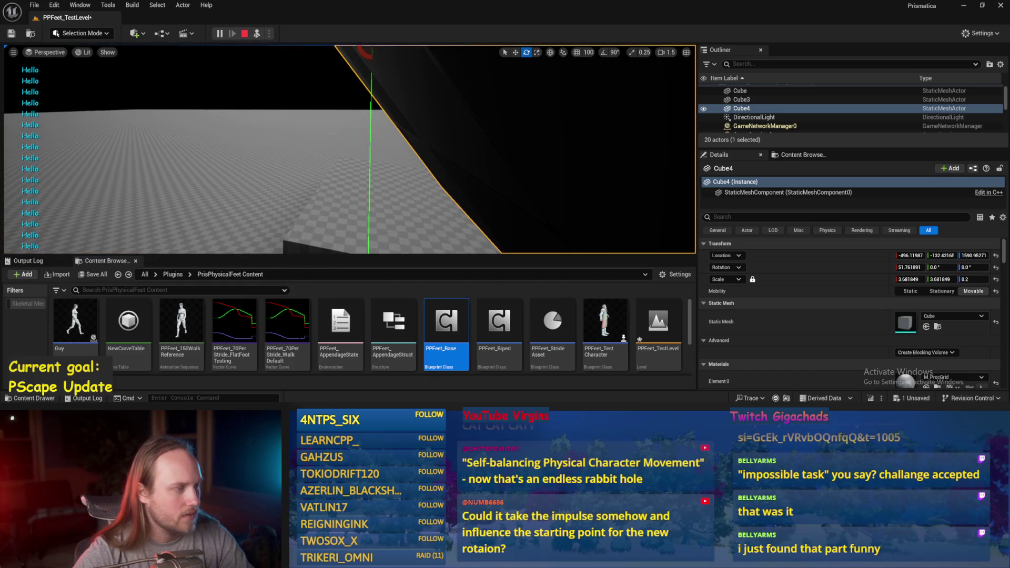
key("Escape")
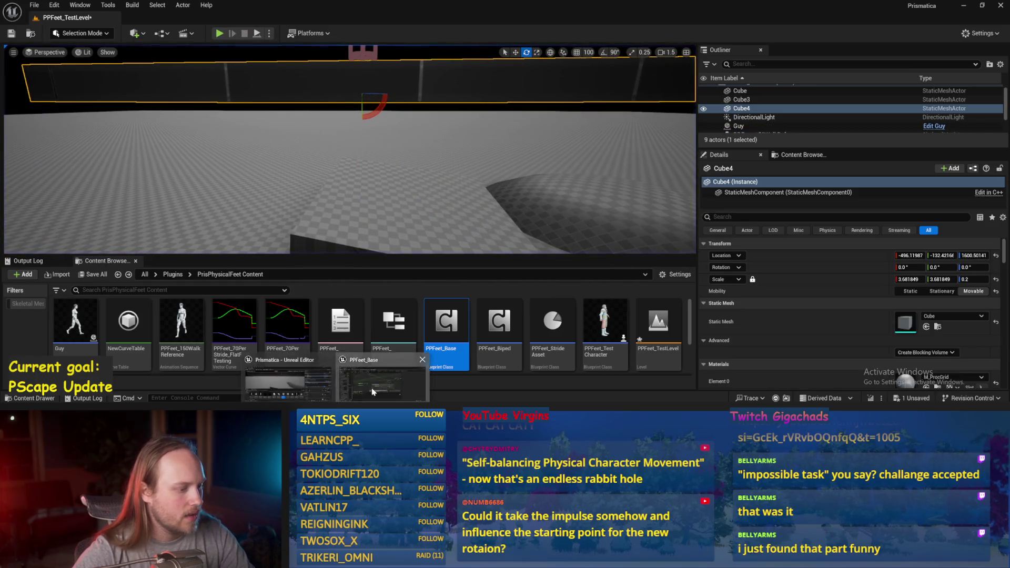
Step: Return to the PPFeet_Base stride graph and save the Blueprint
left_click(372, 392)
scroll(360, 159, "up", 2)
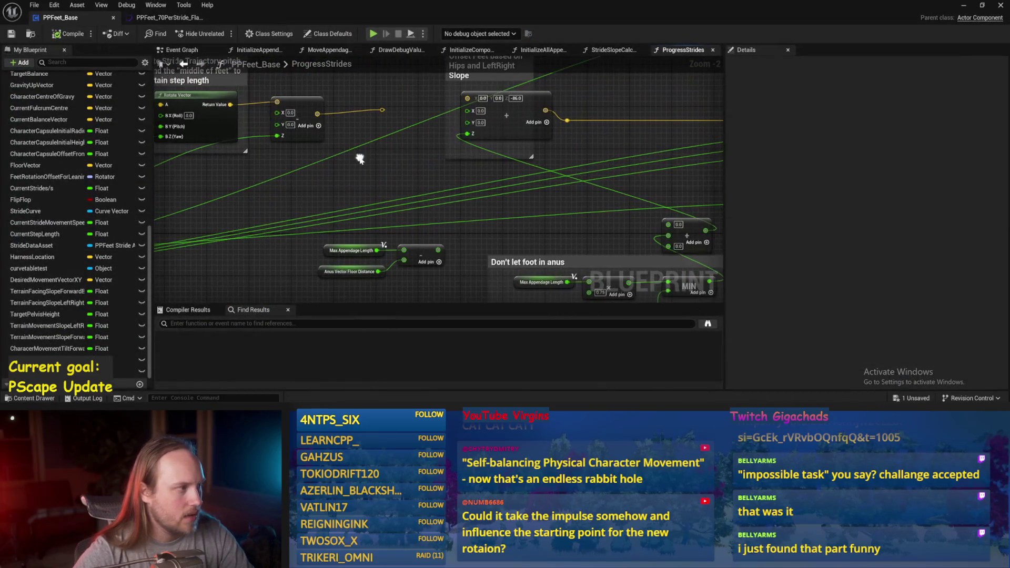
scroll(366, 184, "down", 1)
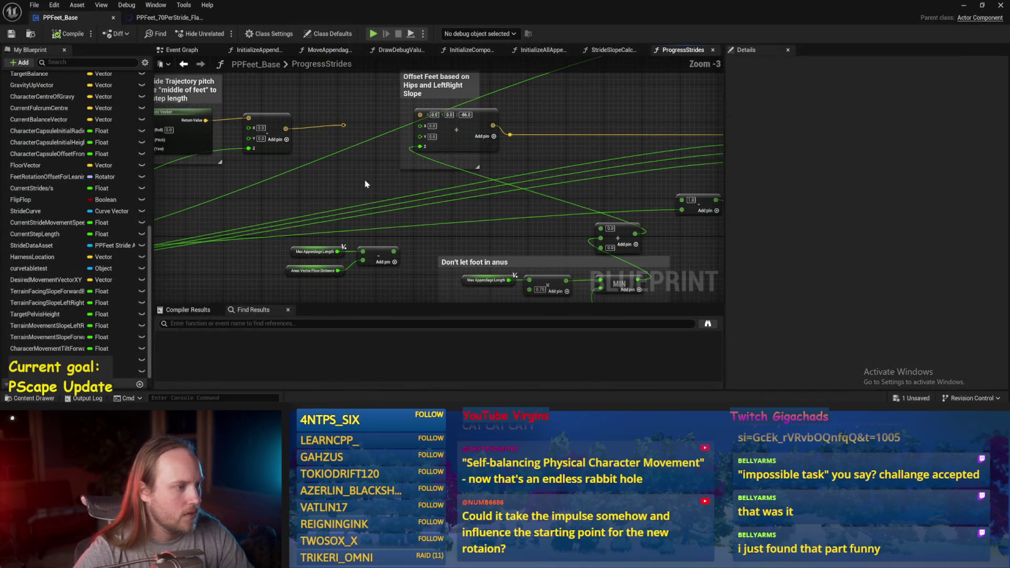
mouse_move(345, 177)
left_mouse_down()
mouse_move(322, 102)
mouse_move(331, 149)
left_mouse_up()
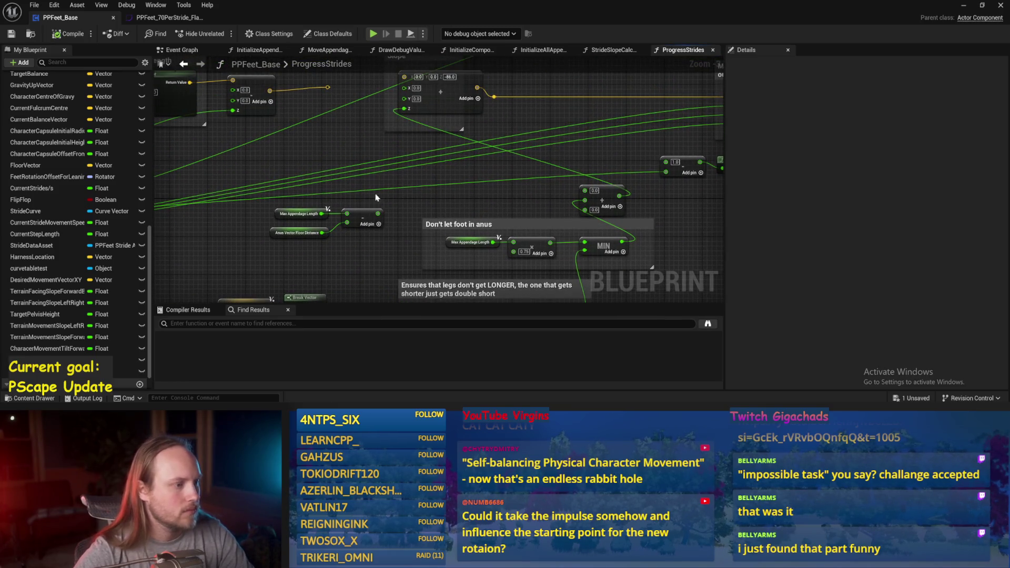
key("alt+f")
key("Escape")
left_click(11, 35)
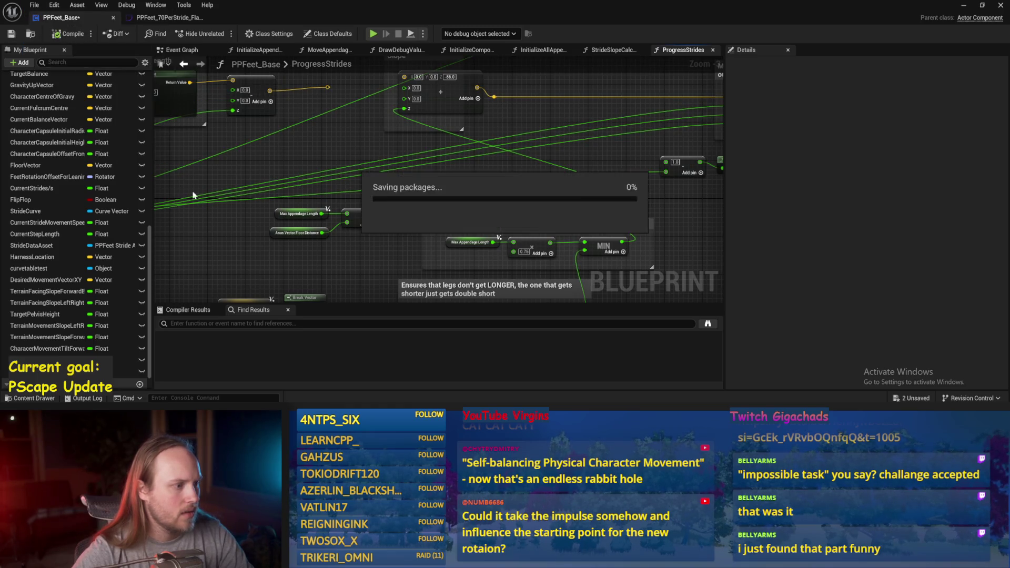
Step: Play-test the level tilting the floor cube into a ramp, then stop and save the level
mouse_move(311, 170)
left_mouse_down()
mouse_move(610, 199)
mouse_move(383, 222)
mouse_move(416, 176)
left_mouse_up()
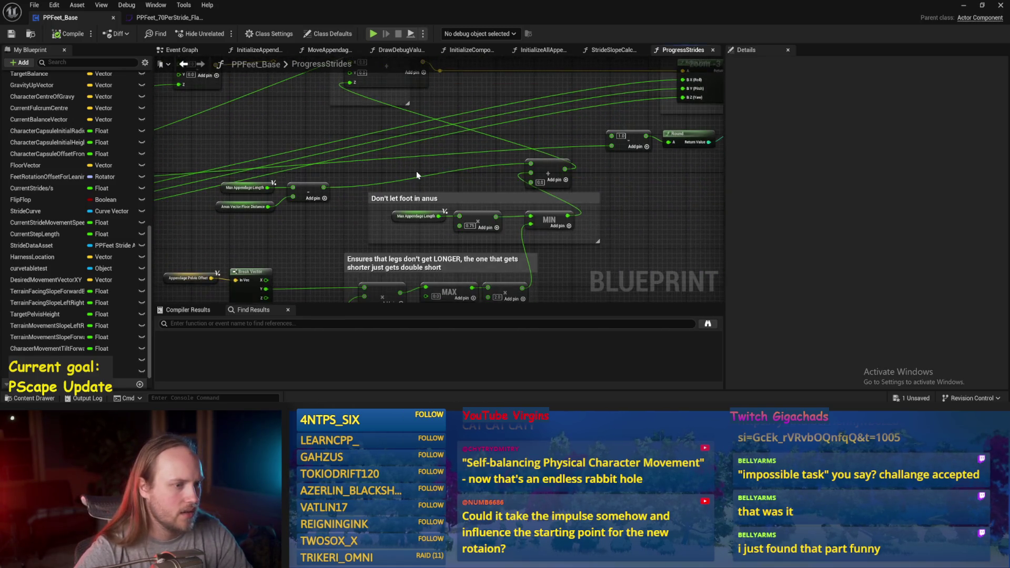
left_click(965, 7)
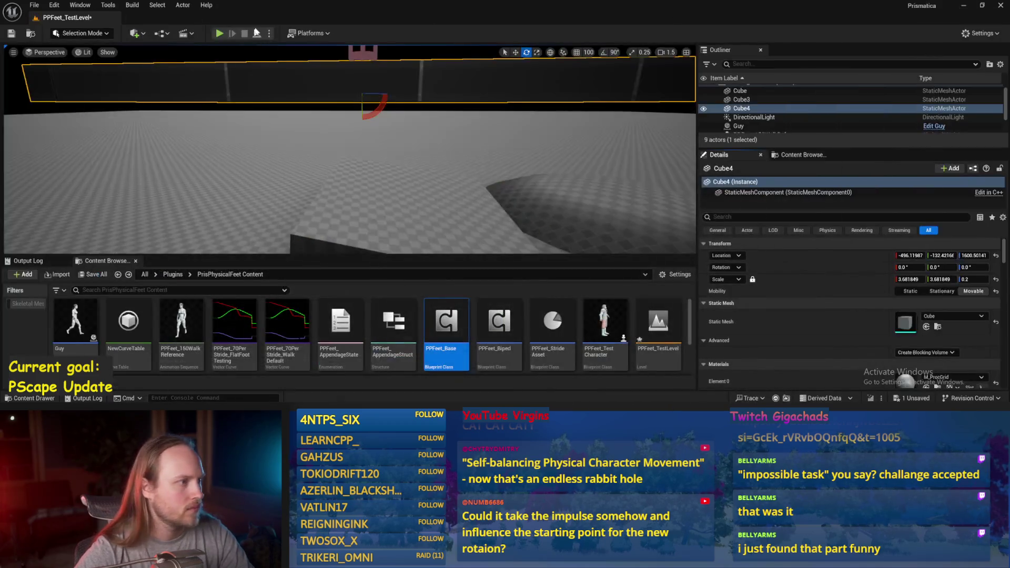
left_click(257, 35)
left_click(246, 34)
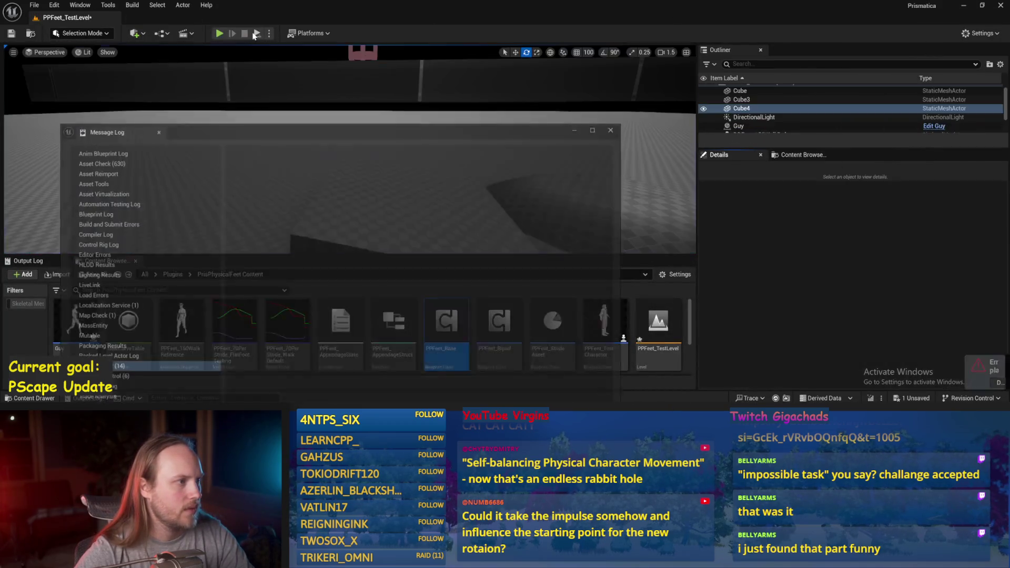
key("alt+p")
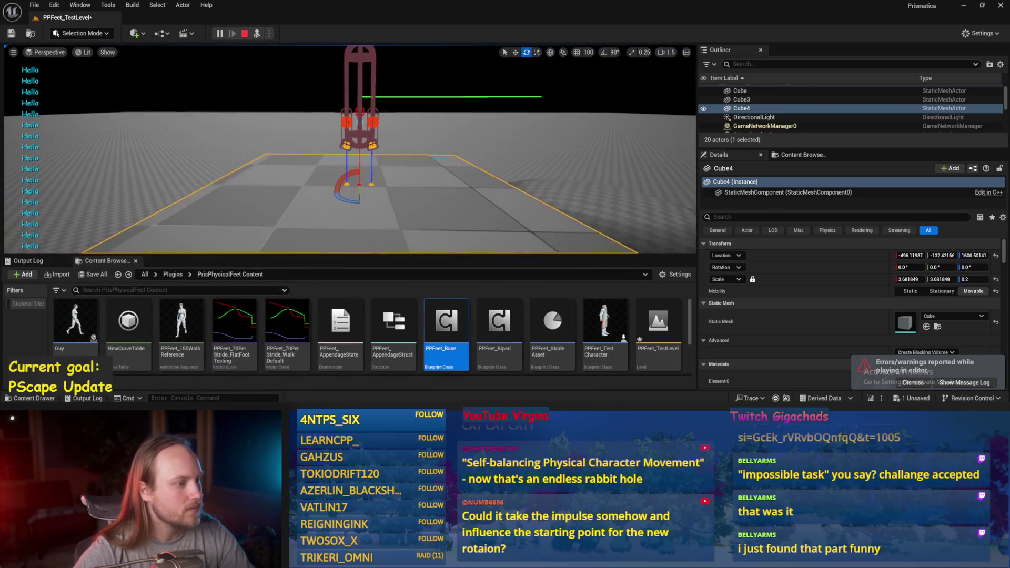
key("w")
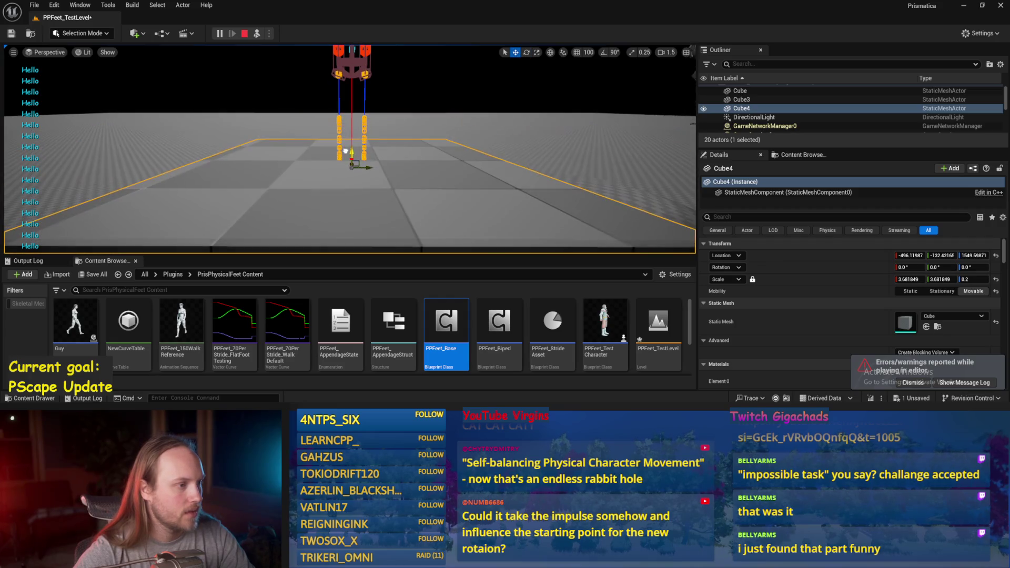
scroll(392, 111, "down", 3)
key("e")
left_click_drag(352, 106, 364, 127)
scroll(363, 130, "down", 1)
key("Escape")
key("ctrl+s")
Step: Wire Terrain Facing Slope Left Right into Print String's In String and save the Blueprint
left_click(383, 383)
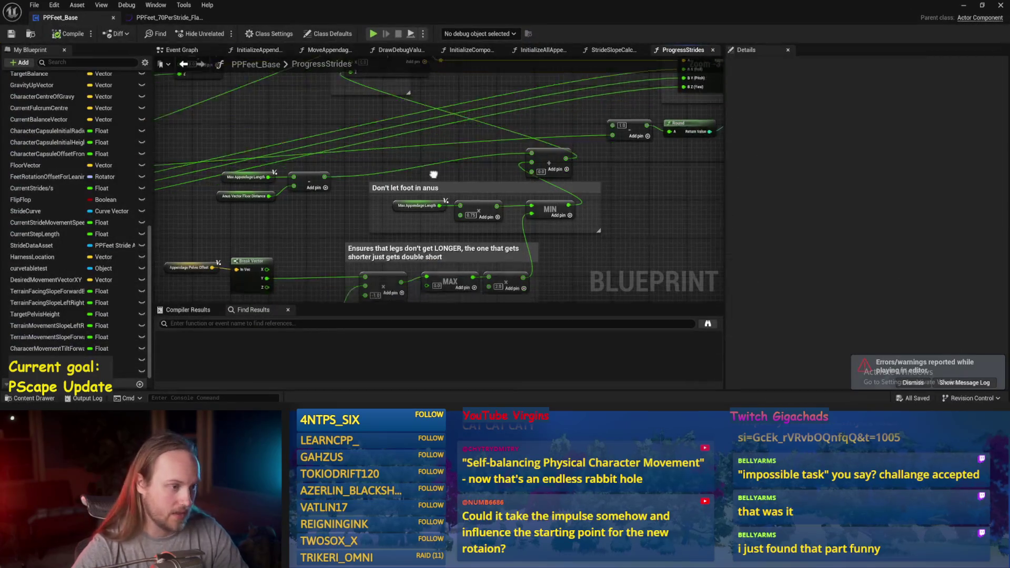
scroll(562, 217, "down", 1)
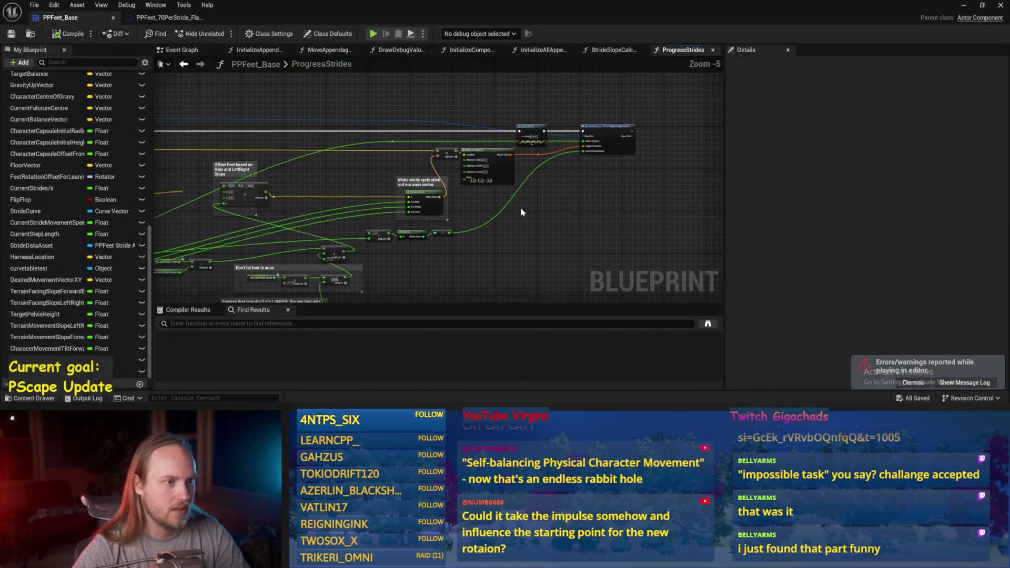
mouse_move(501, 194)
left_mouse_down()
mouse_move(511, 211)
mouse_move(572, 204)
mouse_move(653, 99)
left_mouse_up()
scroll(394, 128, "up", 1)
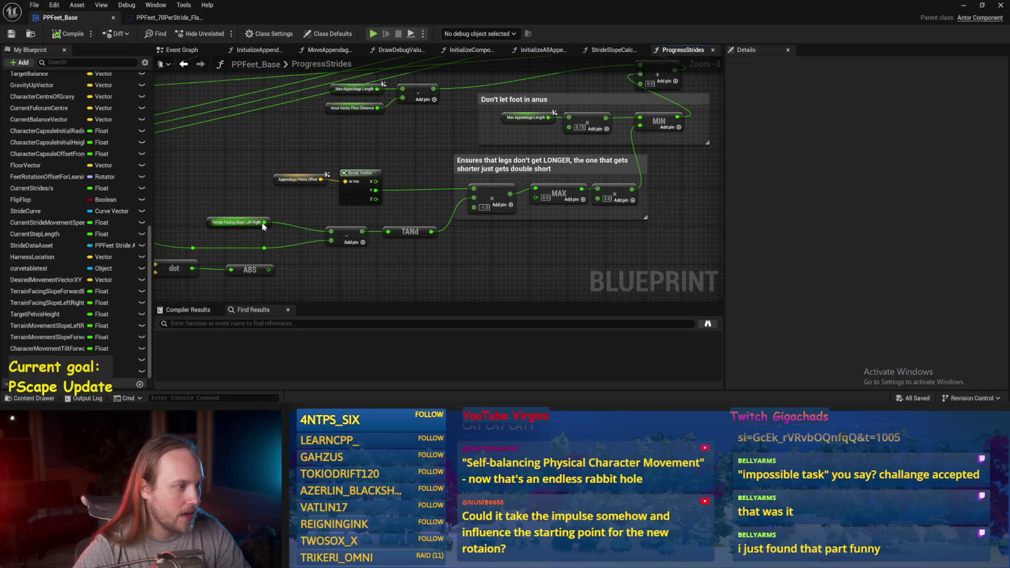
mouse_move(266, 223)
left_mouse_down()
mouse_move(440, 72)
mouse_move(654, 108)
mouse_move(597, 140)
mouse_move(603, 131)
mouse_move(602, 145)
left_mouse_up()
left_click(10, 34)
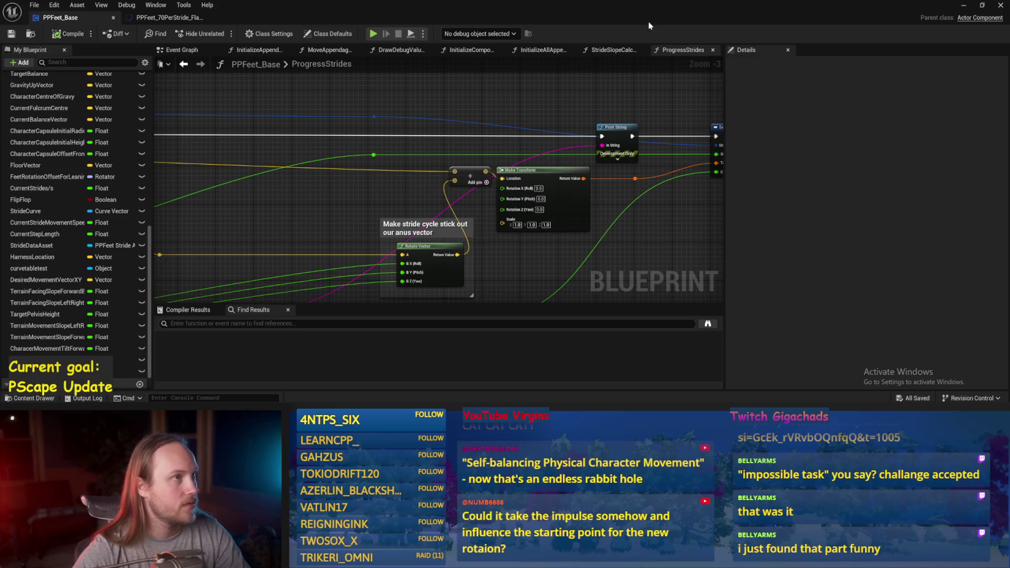
left_click(963, 5)
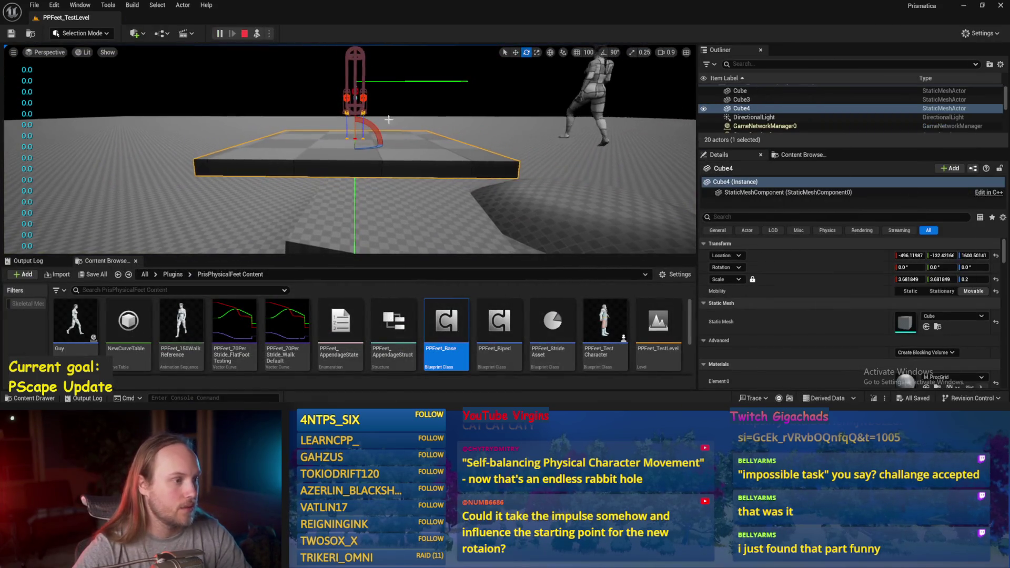
left_click_drag(356, 121, 329, 138)
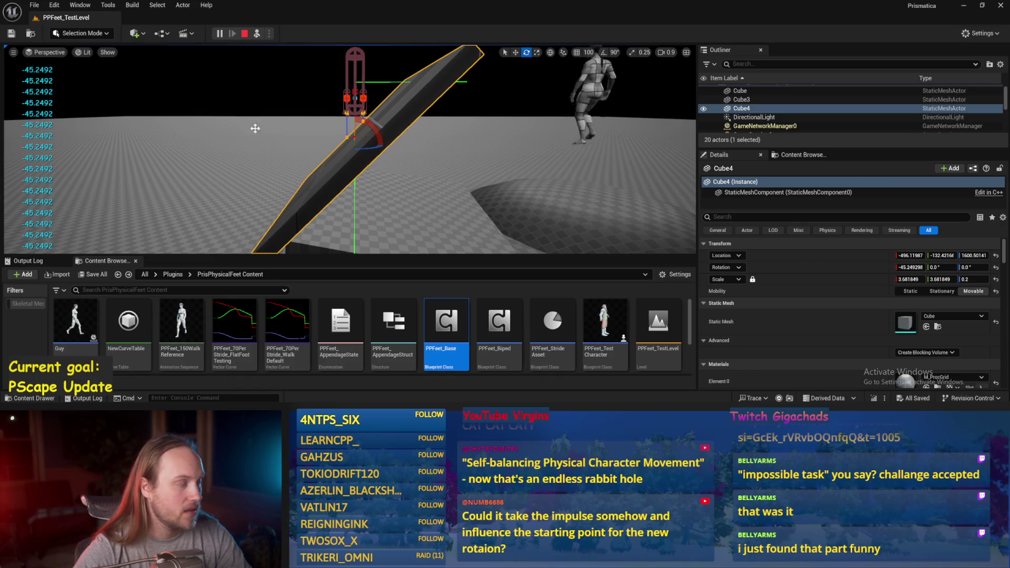
key("Escape")
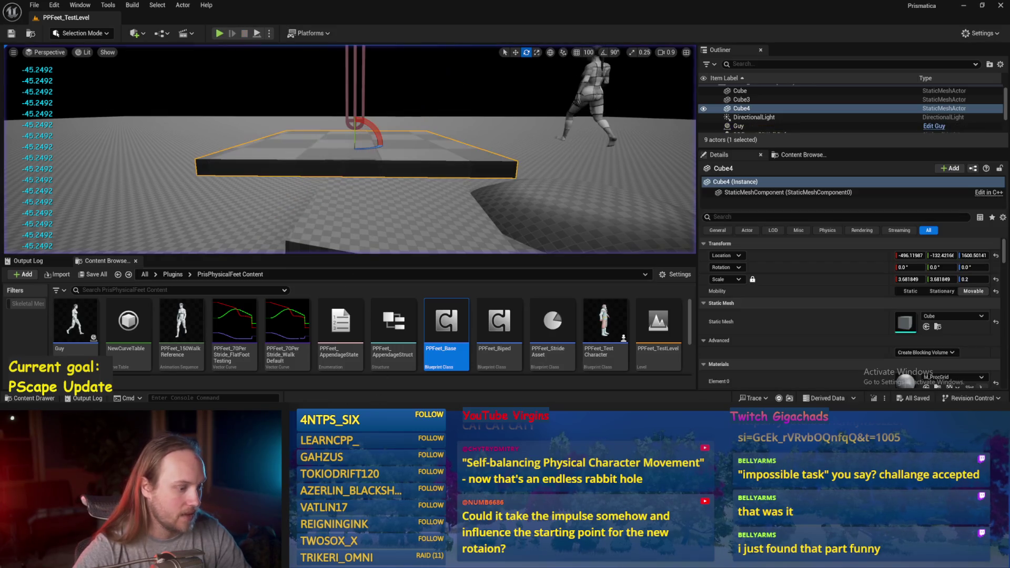
left_click(374, 388)
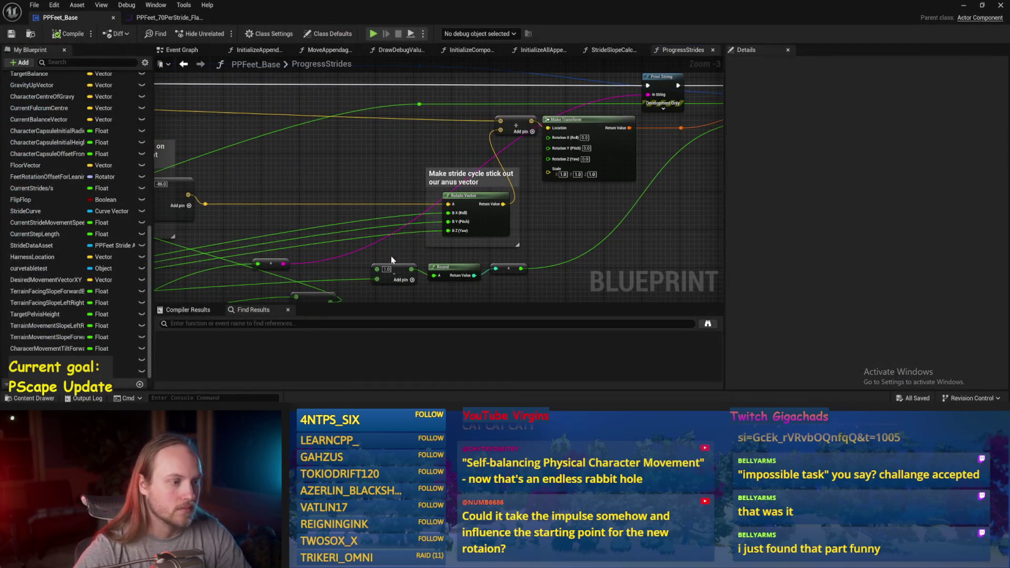
scroll(478, 101, "down", 2)
left_click_drag(505, 221, 611, 212)
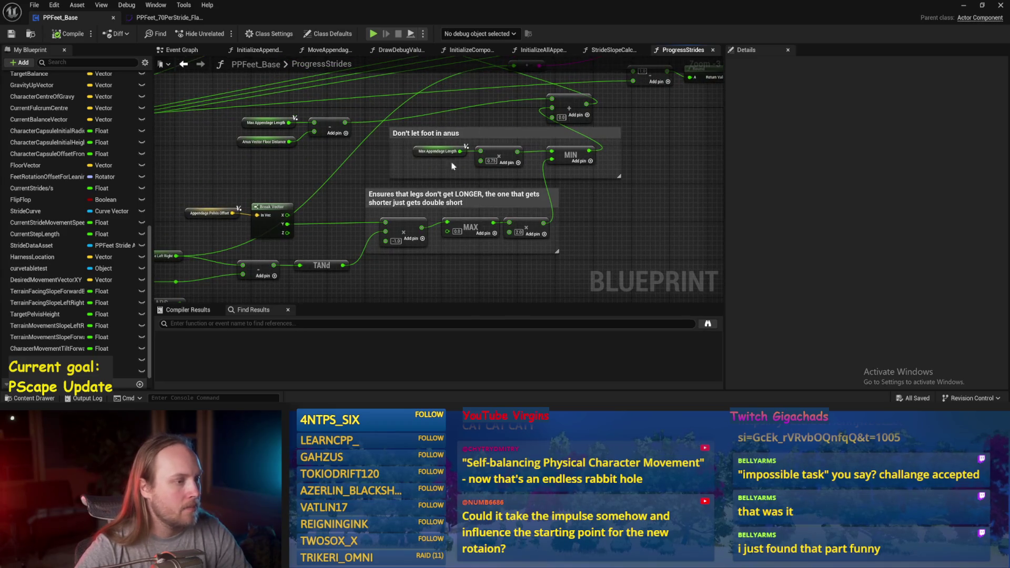
mouse_move(649, 208)
left_mouse_down()
mouse_move(667, 43)
mouse_move(636, 68)
mouse_move(442, 115)
left_mouse_up()
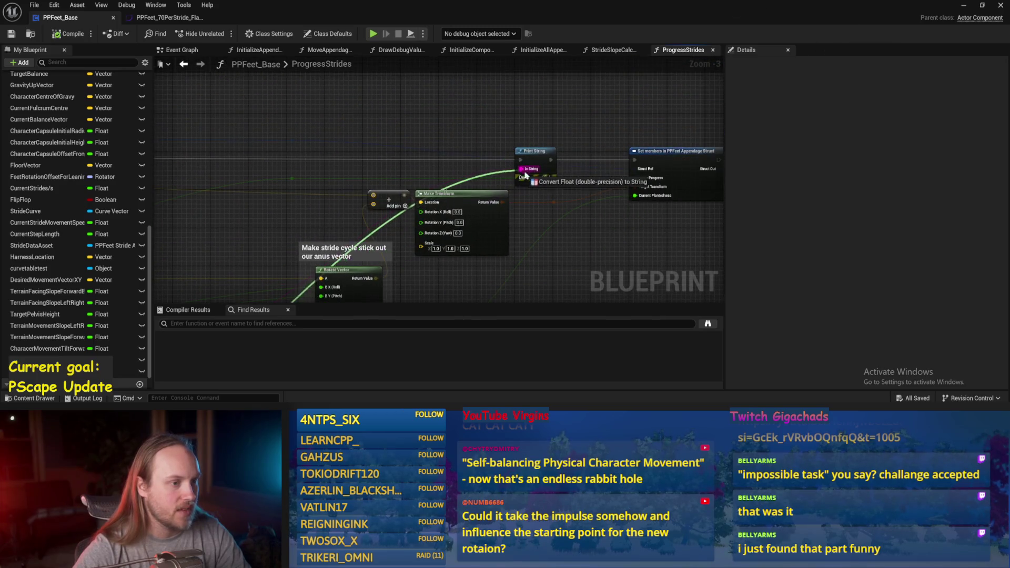
left_click(11, 34)
left_click(963, 5)
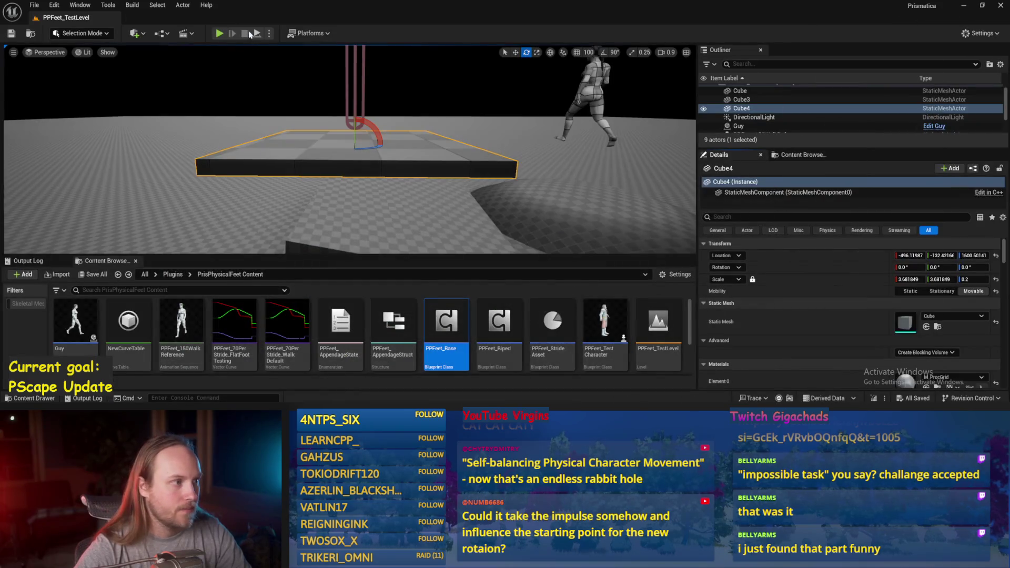
key("alt+p")
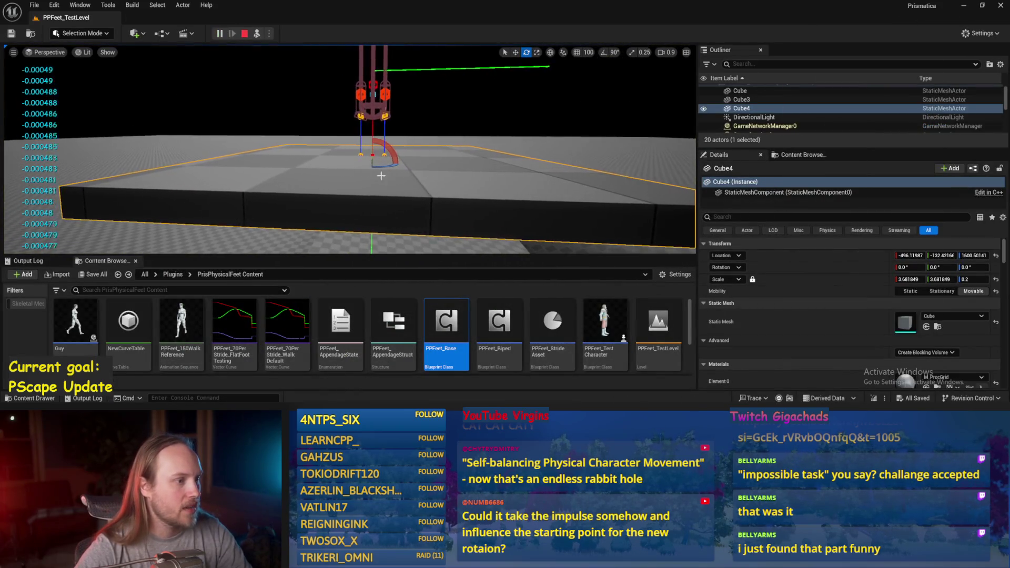
left_click_drag(381, 171, 349, 135)
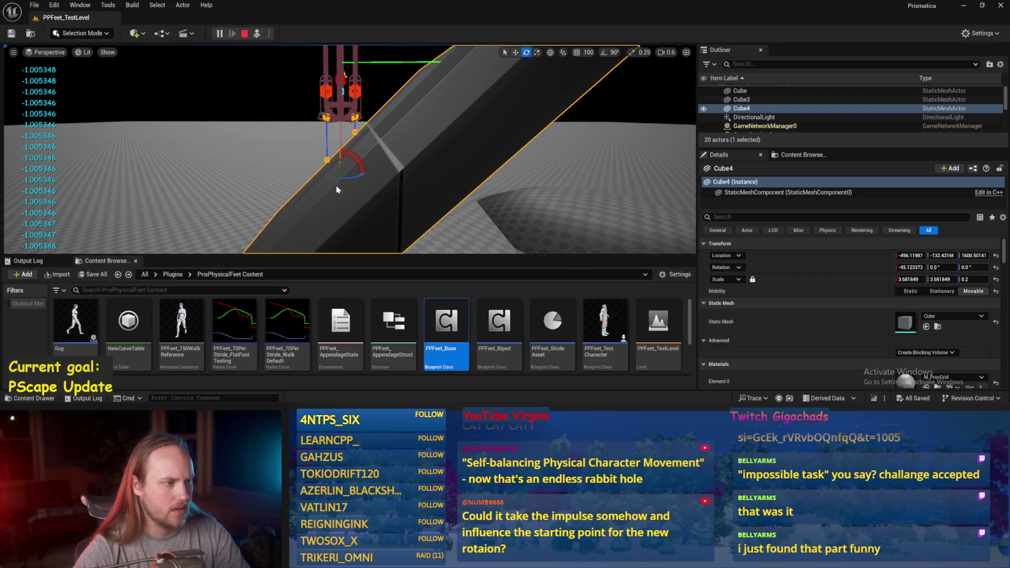
key("Escape")
key("ctrl+s")
left_click(371, 380)
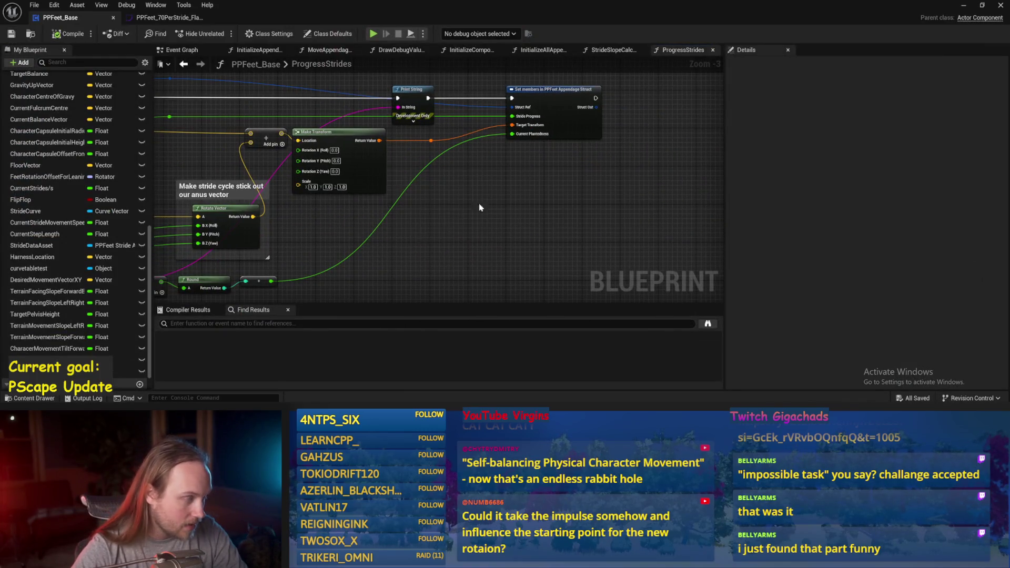
scroll(563, 160, "down", 1)
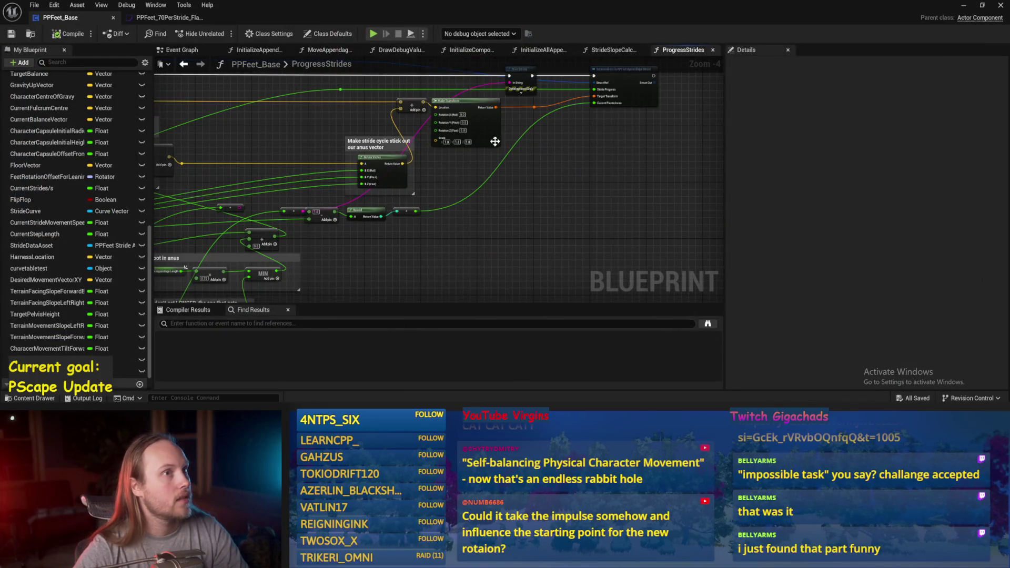
scroll(607, 156, "down", 1)
scroll(491, 185, "up", 1)
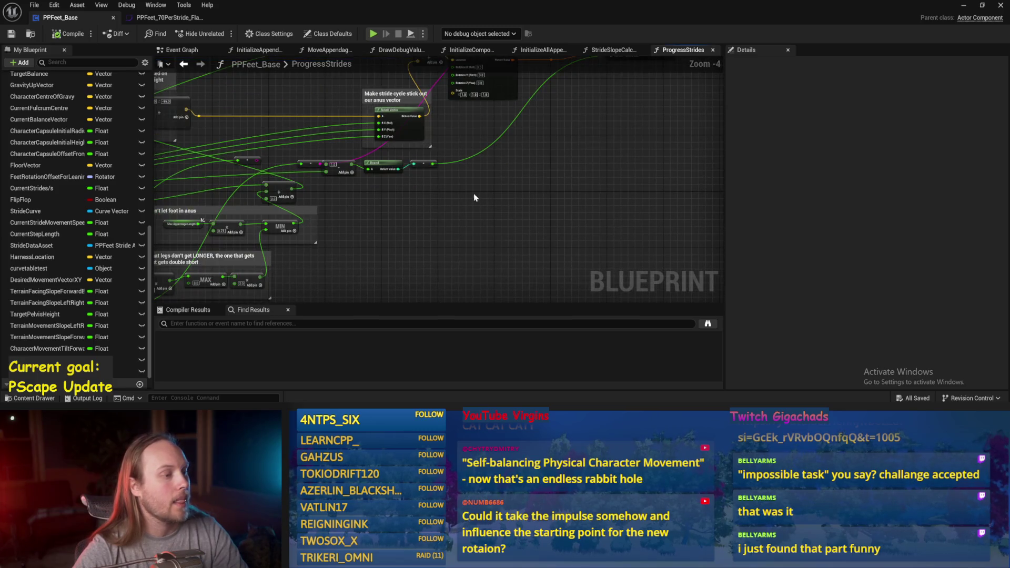
Step: Pan across the stride and slope offset nodes, then switch to the 'its a dog.png' sketch in Paint
left_click_drag(474, 197, 607, 195)
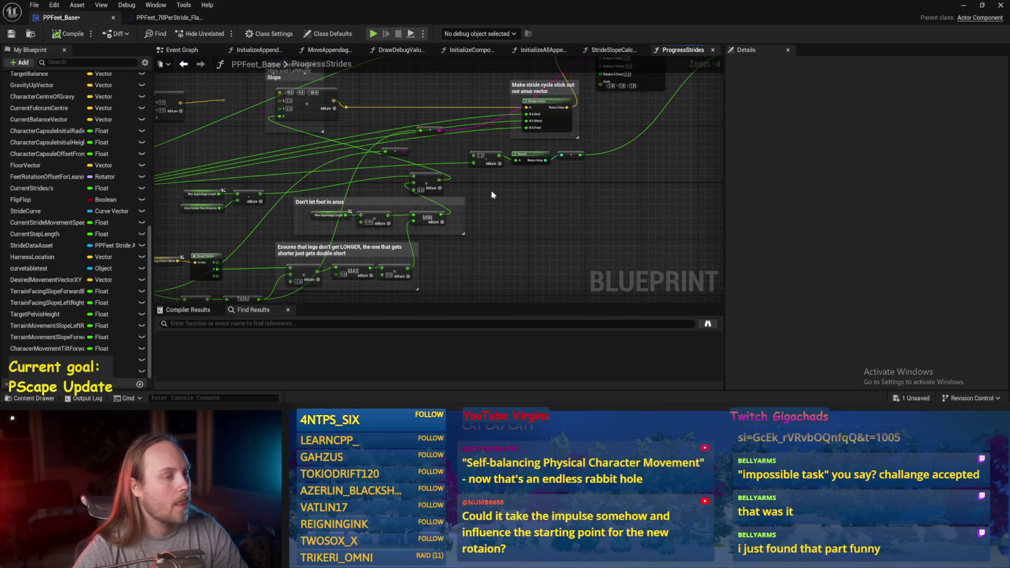
left_click_drag(466, 157, 442, 198)
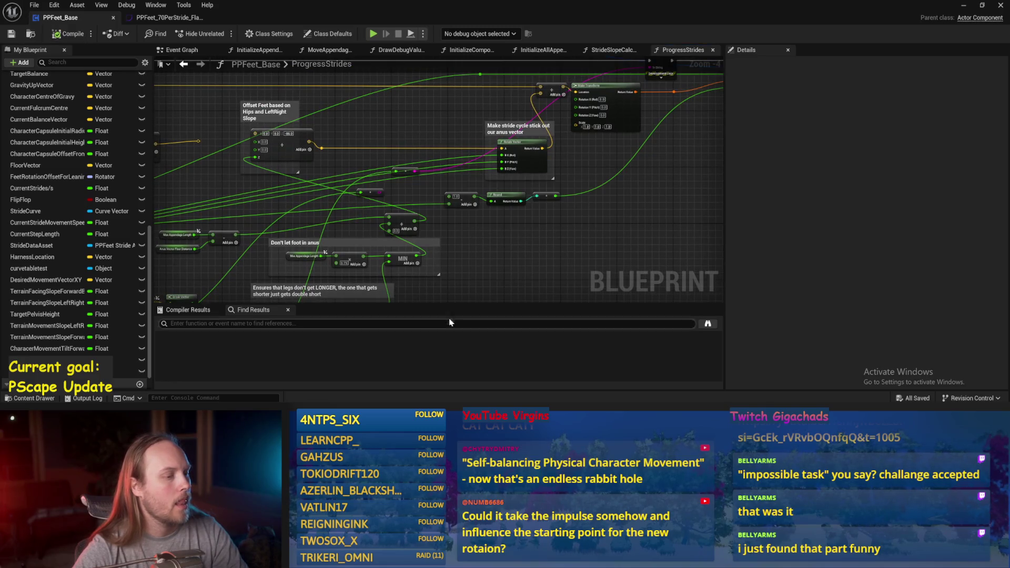
mouse_move(655, 174)
left_mouse_down()
mouse_move(469, 230)
mouse_move(463, 170)
mouse_move(452, 185)
left_mouse_up()
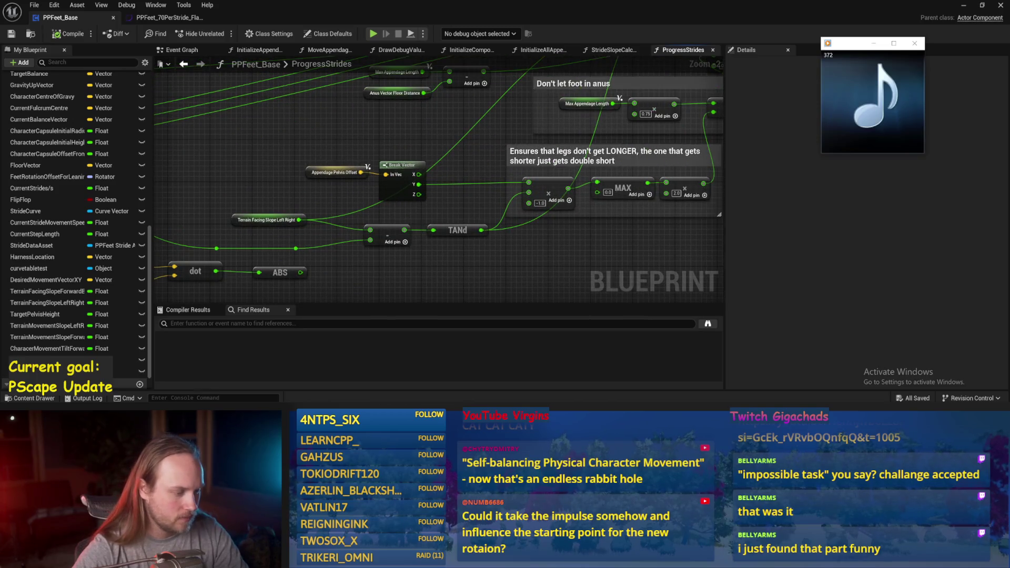
left_click(423, 377)
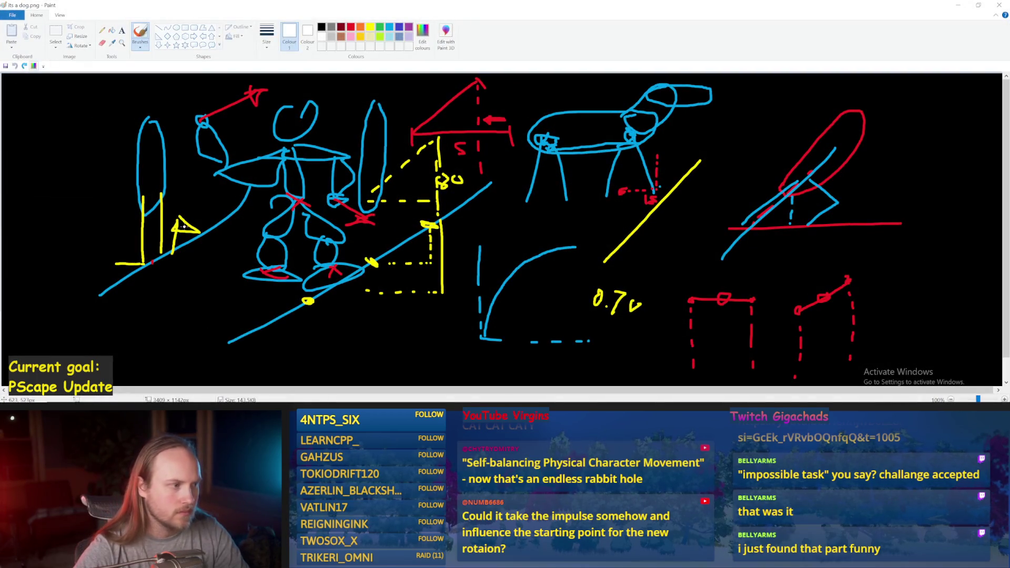
Step: Mark the tall left leg in white, then brush a short indigo stroke and a diagonal across it
left_click(81, 158)
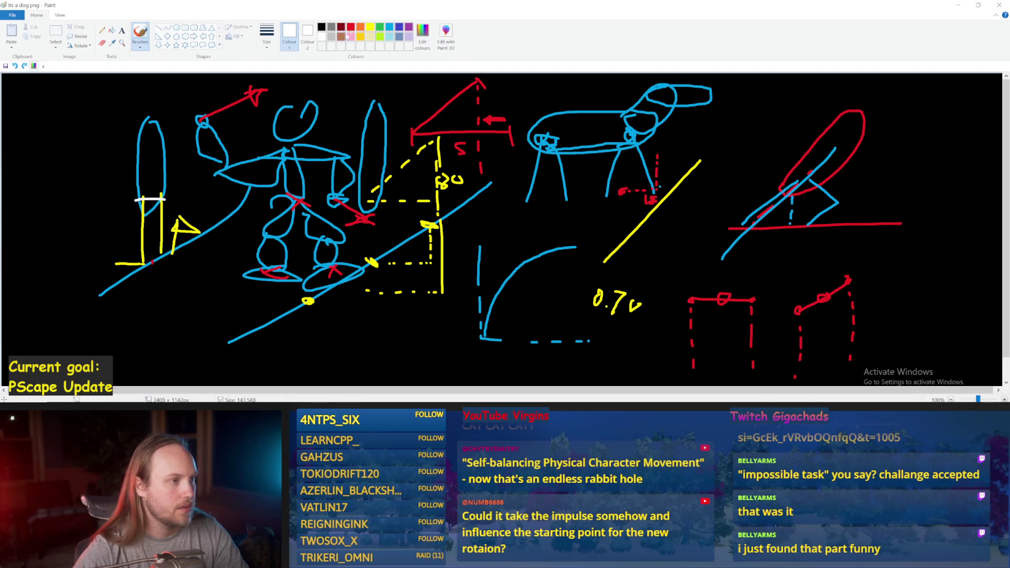
left_click(399, 27)
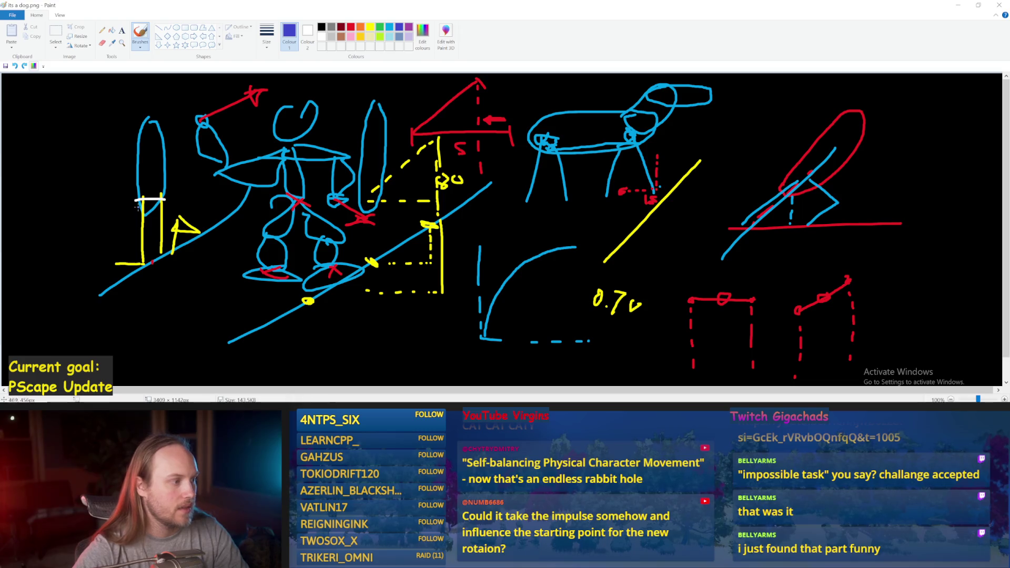
left_click_drag(151, 200, 158, 181)
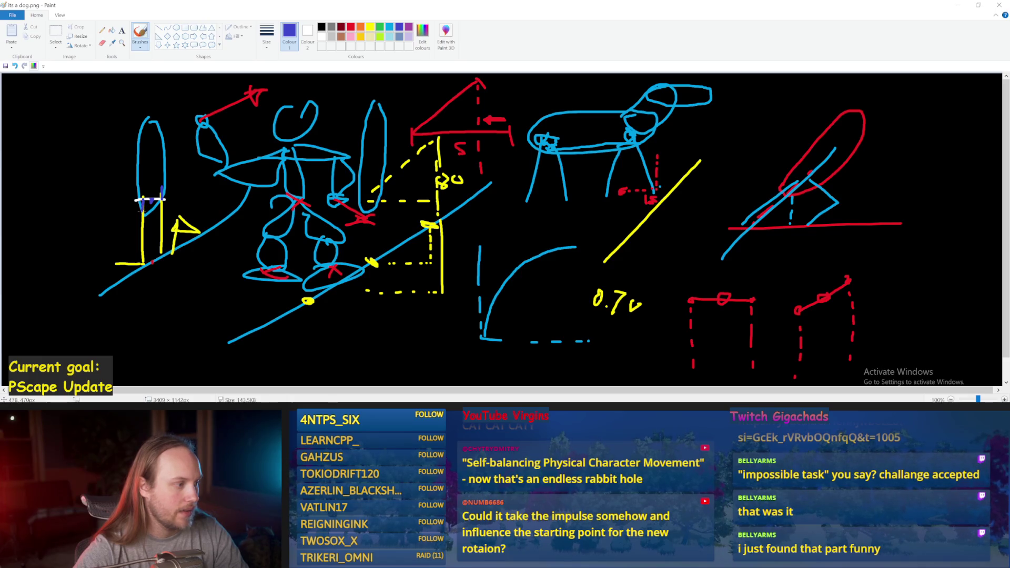
left_click_drag(138, 217, 183, 181)
Step: Toggle the indigo diagonal stroke with repeated undo and redo, leaving it removed
key("ctrl+z")
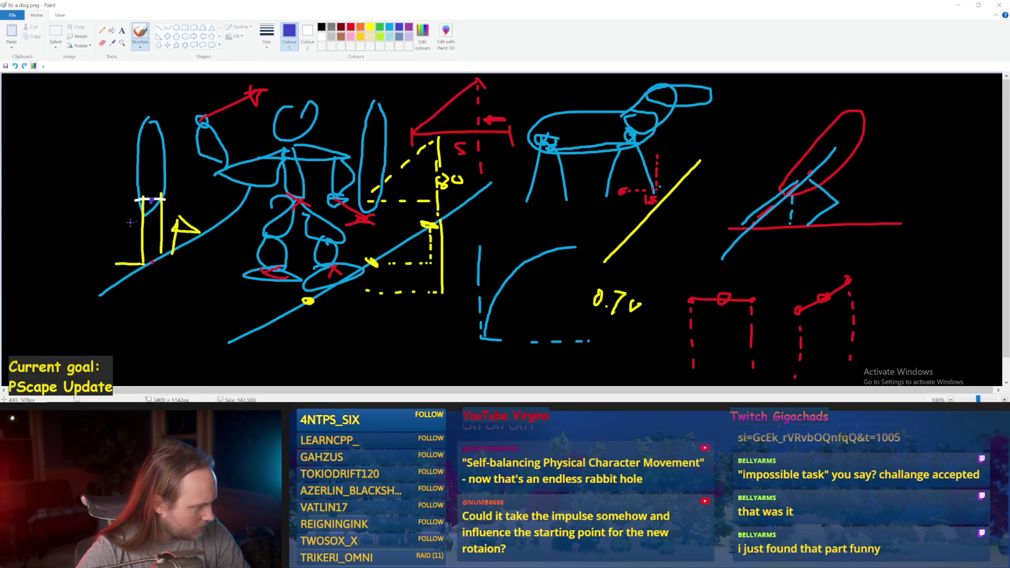
key("ctrl+y")
key("ctrl+z")
key("ctrl+y")
key("ctrl+z")
key("ctrl+y")
key("ctrl+z")
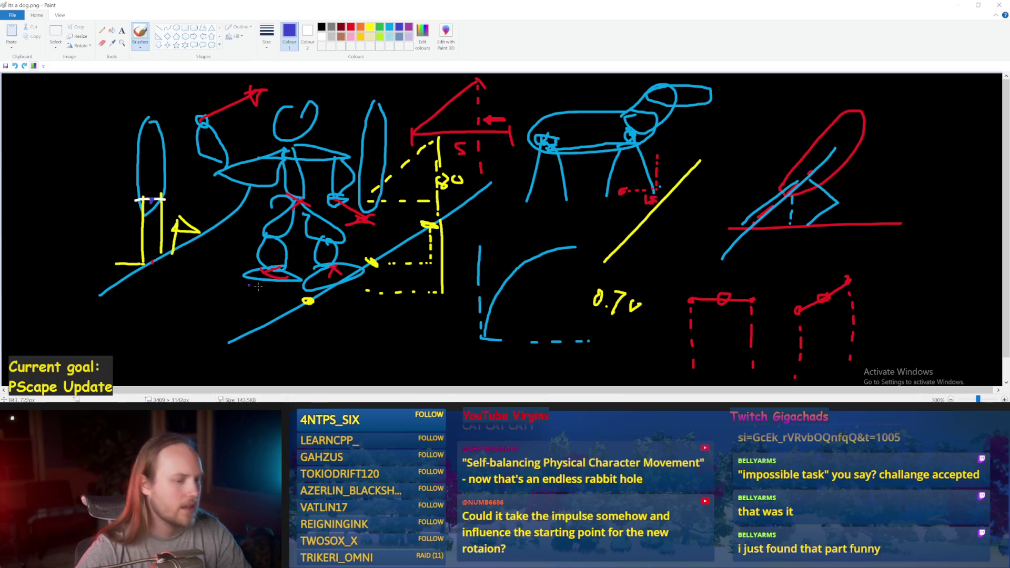
scroll(379, 348, "down", 1)
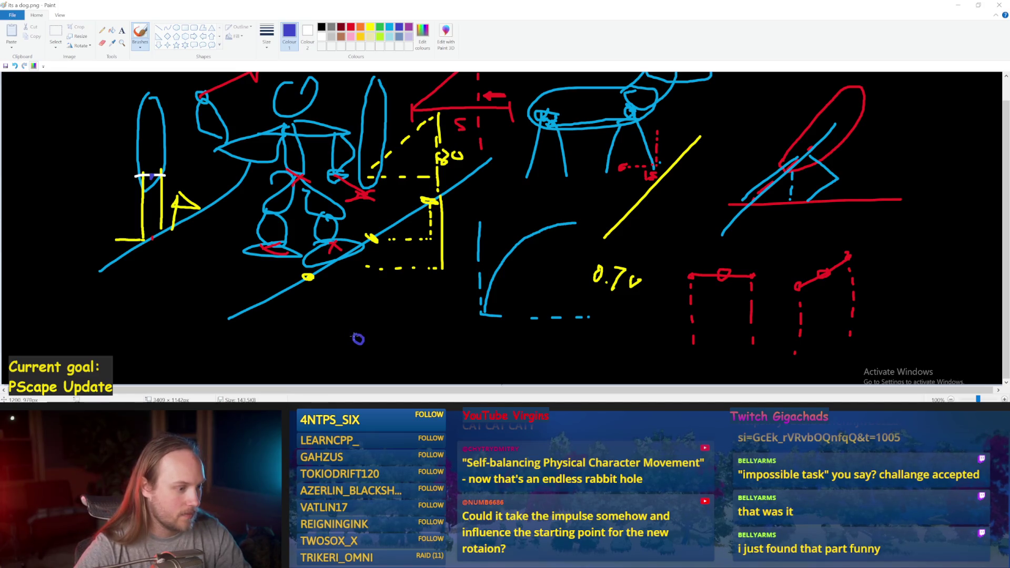
Step: Draw an indigo horizontal ground line below the figures, redoing it shorter
left_click_drag(305, 340, 451, 340)
key("ctrl+z")
left_click_drag(278, 339, 454, 340)
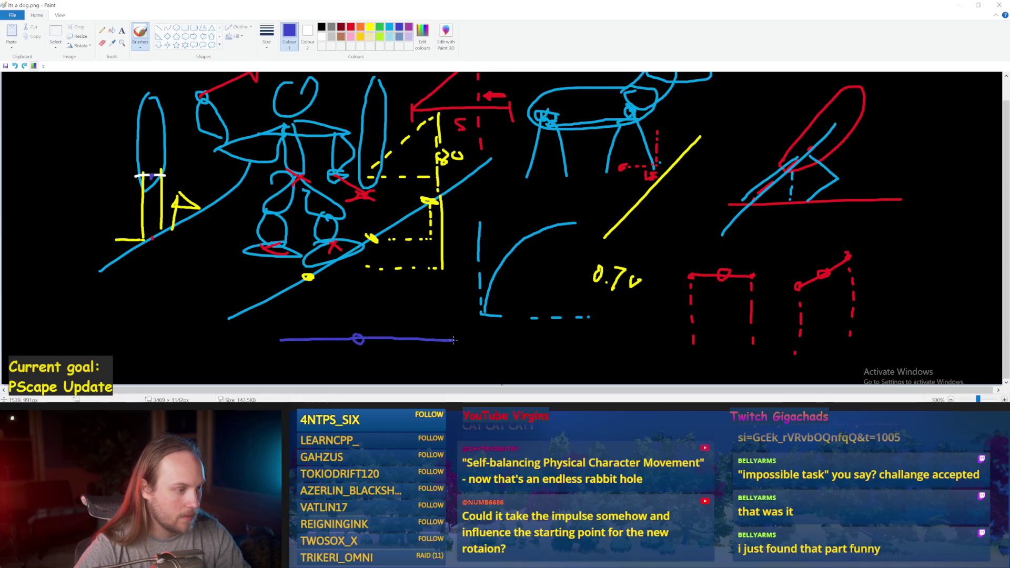
Step: Add a turquoise slope through the ground line and red vertical marks, undoing the last mark
left_click(389, 28)
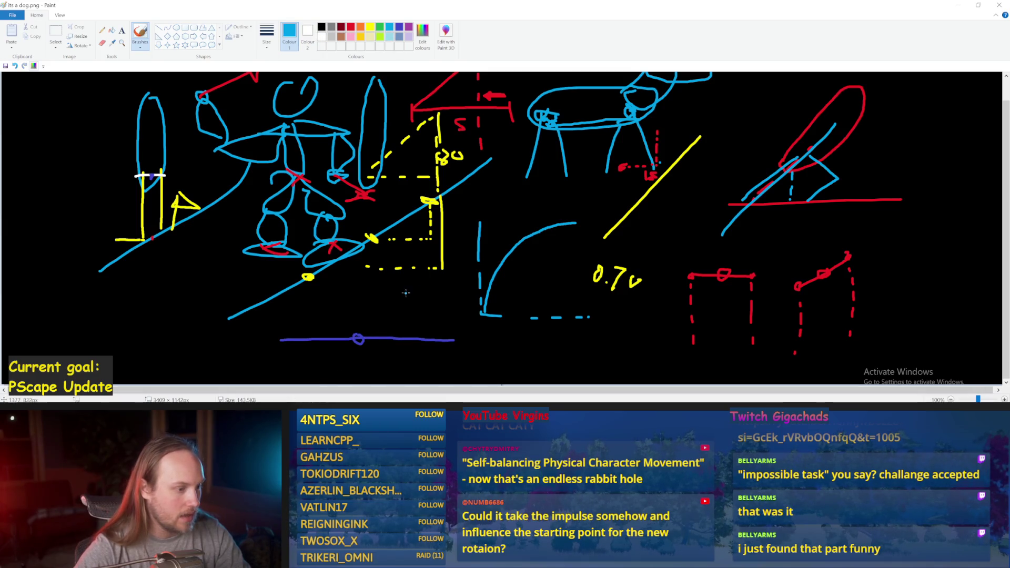
left_click_drag(300, 379, 417, 284)
left_click(351, 27)
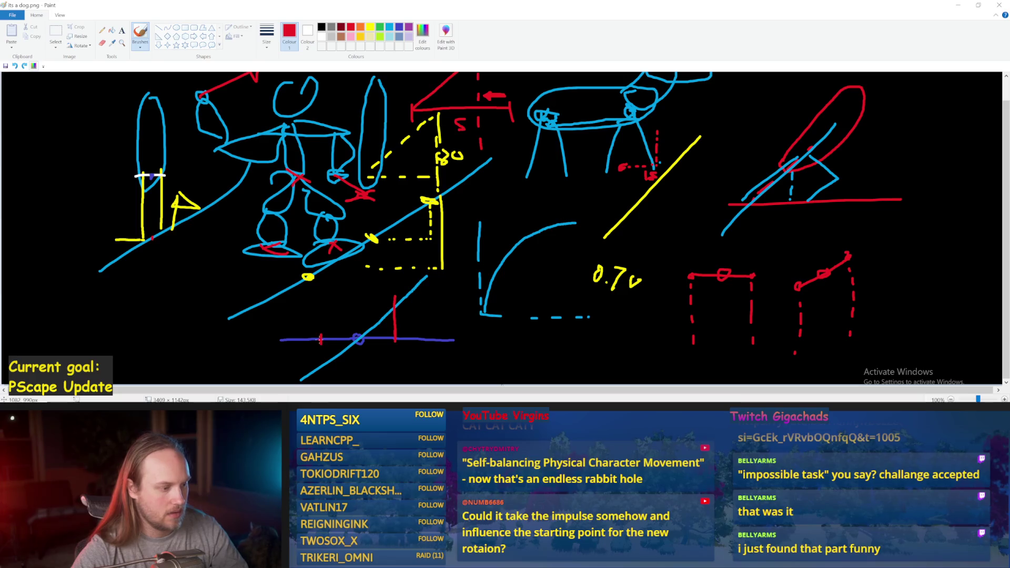
key("ctrl+z")
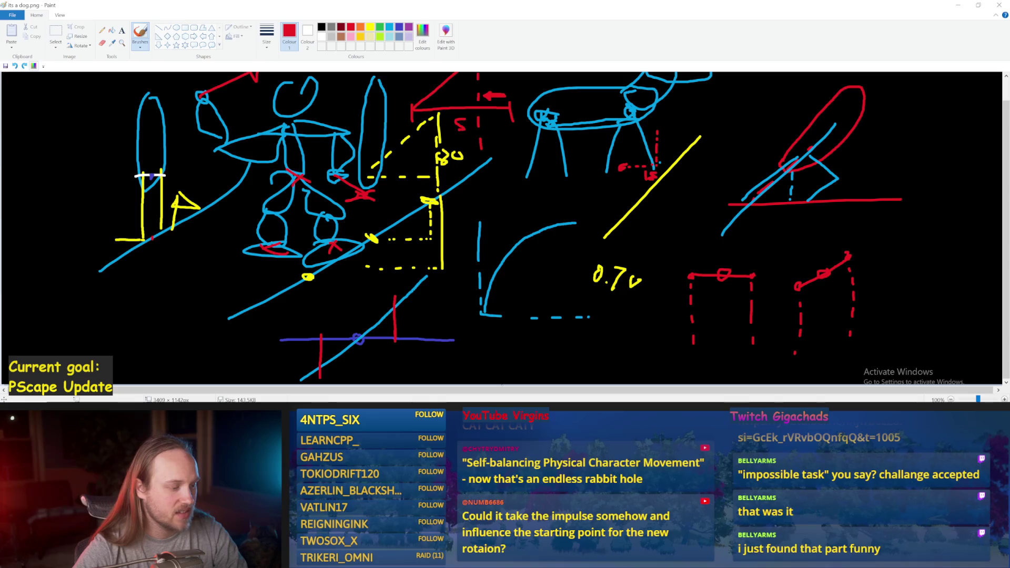
left_click(376, 385)
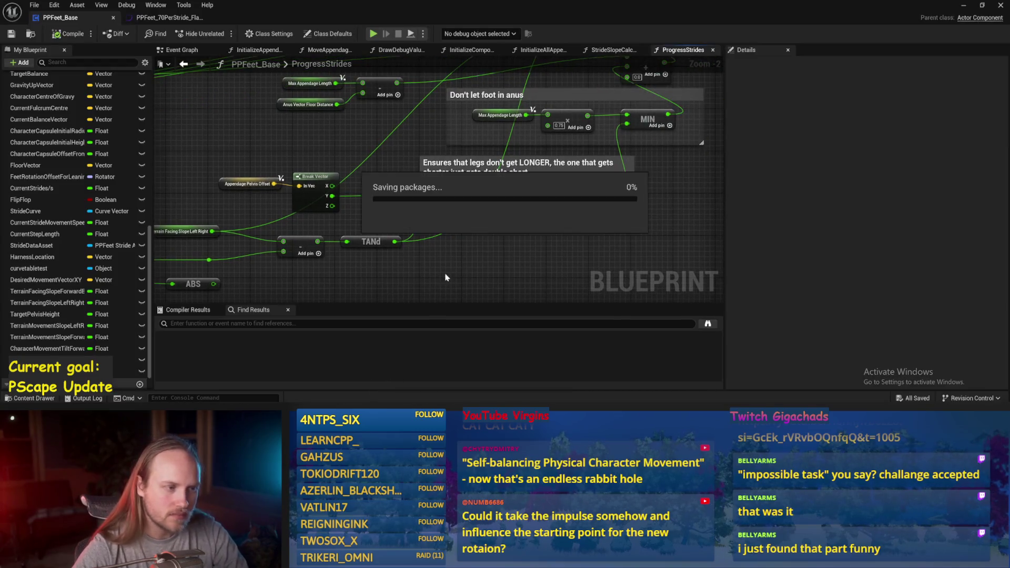
Step: Move the reroute node upward, compile and save PPFeet_Base, and start simulating PPFeet_TestLevel
scroll(498, 232, "down", 1)
mouse_move(478, 161)
left_mouse_down()
mouse_move(492, 109)
mouse_move(471, 166)
mouse_move(372, 208)
mouse_move(372, 173)
mouse_move(448, 177)
mouse_move(369, 227)
left_mouse_up()
key("ctrl+s")
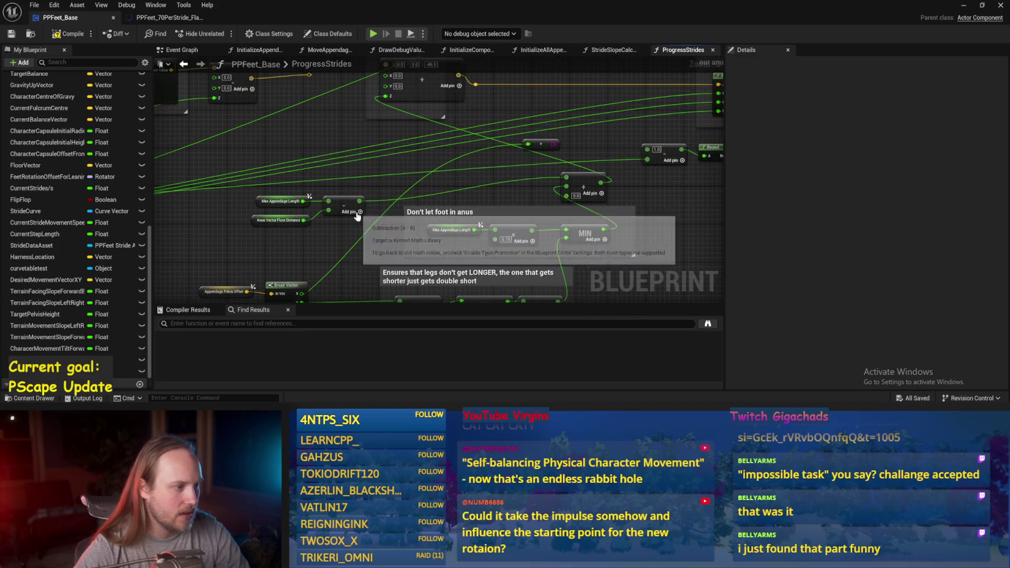
key("ctrl+z")
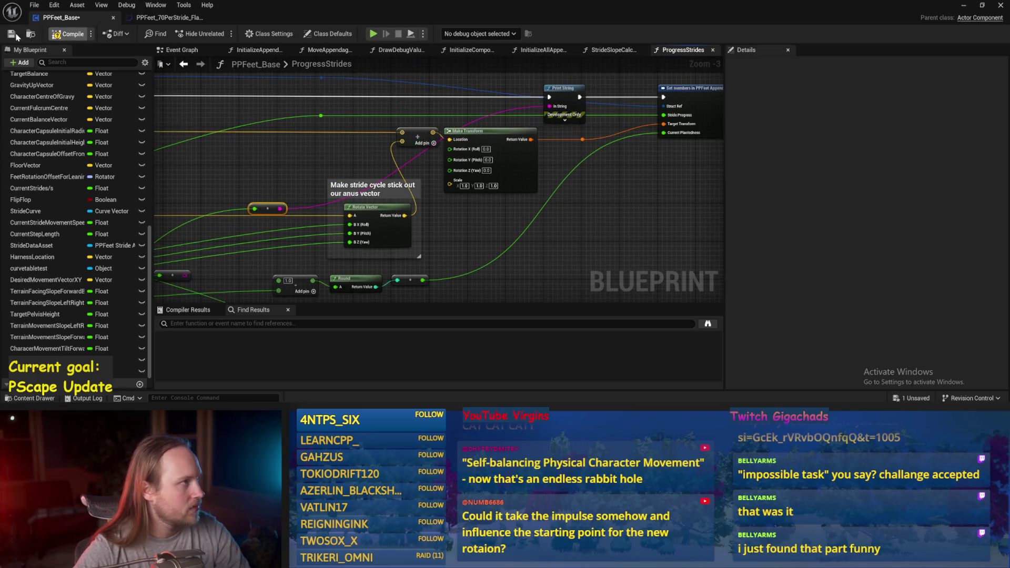
left_click(11, 34)
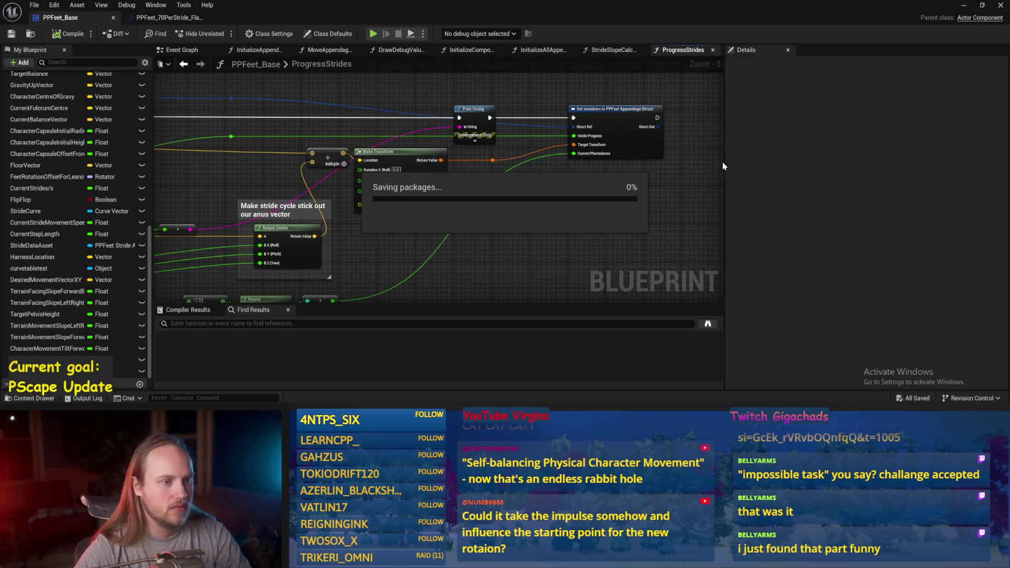
left_click(964, 5)
left_click(257, 33)
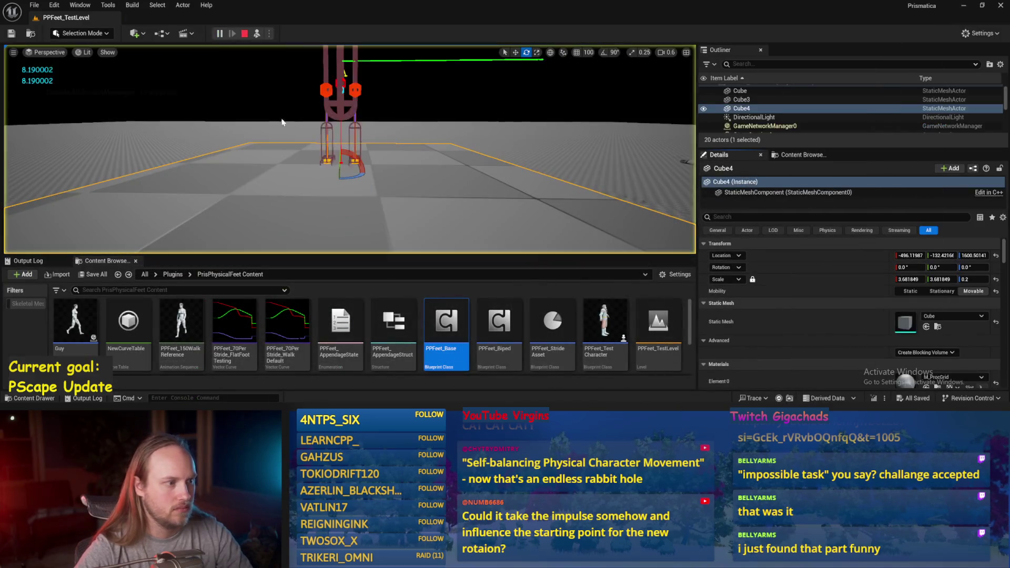
Step: Rotate Cube4 into a slope during the simulation, then reopen the PPFeet_Base blueprint
key("w")
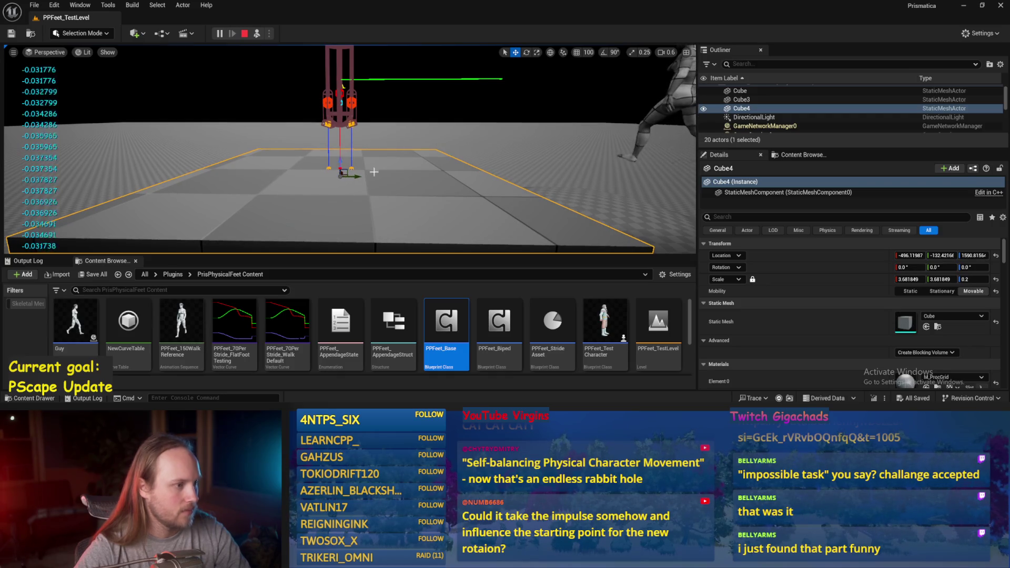
key("e")
mouse_move(371, 164)
left_mouse_down()
mouse_move(364, 195)
mouse_move(363, 156)
left_mouse_up()
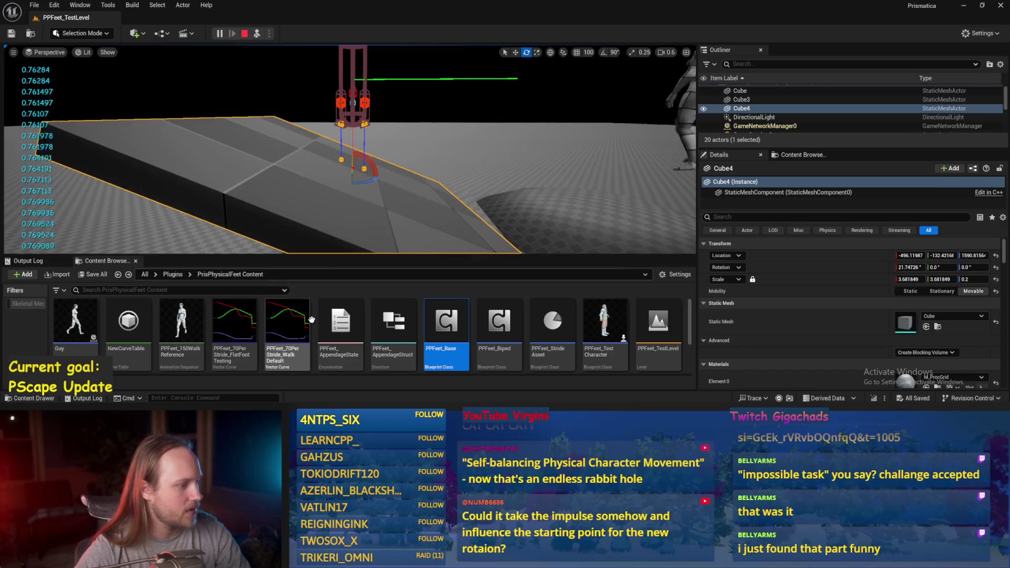
double_click(446, 321)
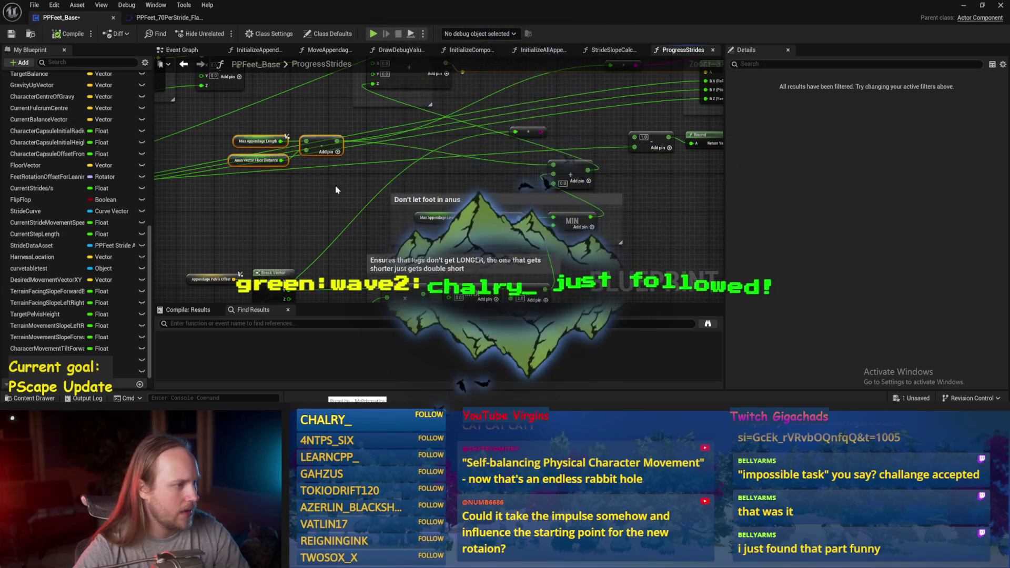
Step: Move the Max Appendage Length nodes down-left, save PPFeet_Base, and play the test level
key("ctrl+z")
scroll(313, 235, "up", 1)
key("ctrl+s")
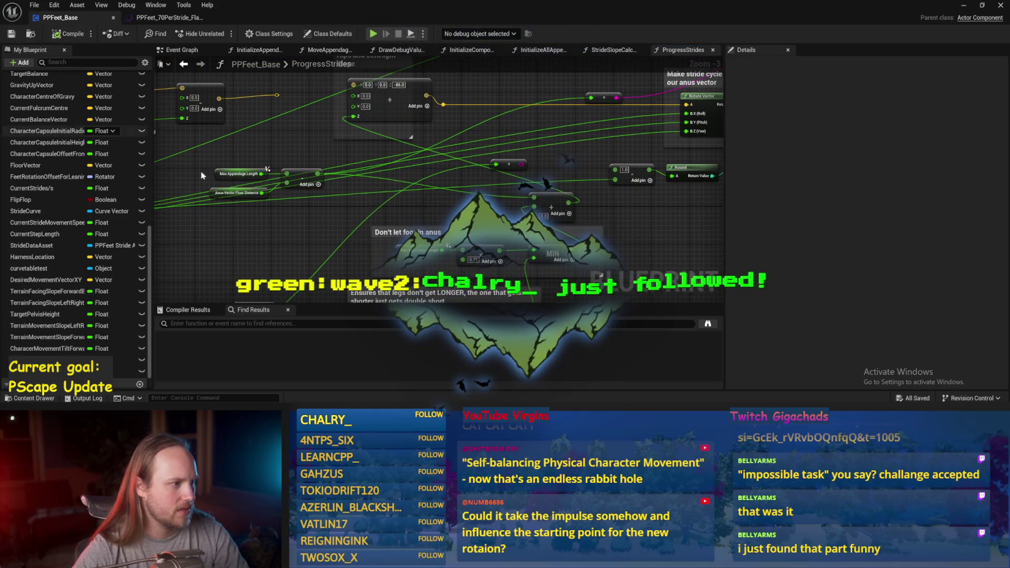
mouse_move(267, 216)
left_mouse_down()
mouse_move(252, 264)
mouse_move(723, 66)
mouse_move(896, 34)
left_mouse_up()
key("alt+p")
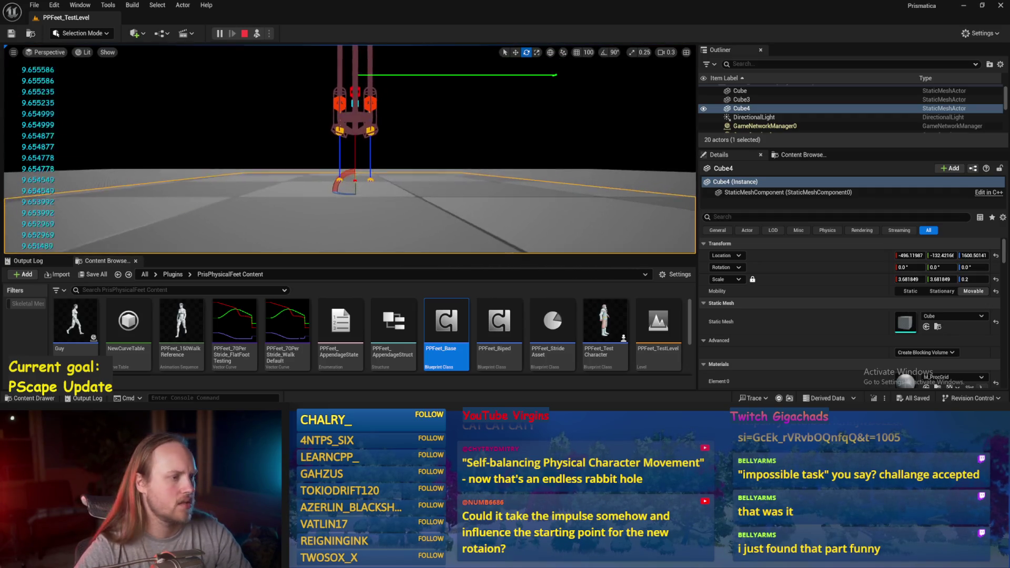
Step: Tilt Cube4 about 30°, then flatten it to Z scale 0.001 and replay the level
mouse_move(339, 168)
left_mouse_down()
mouse_move(310, 218)
mouse_move(340, 167)
left_mouse_up()
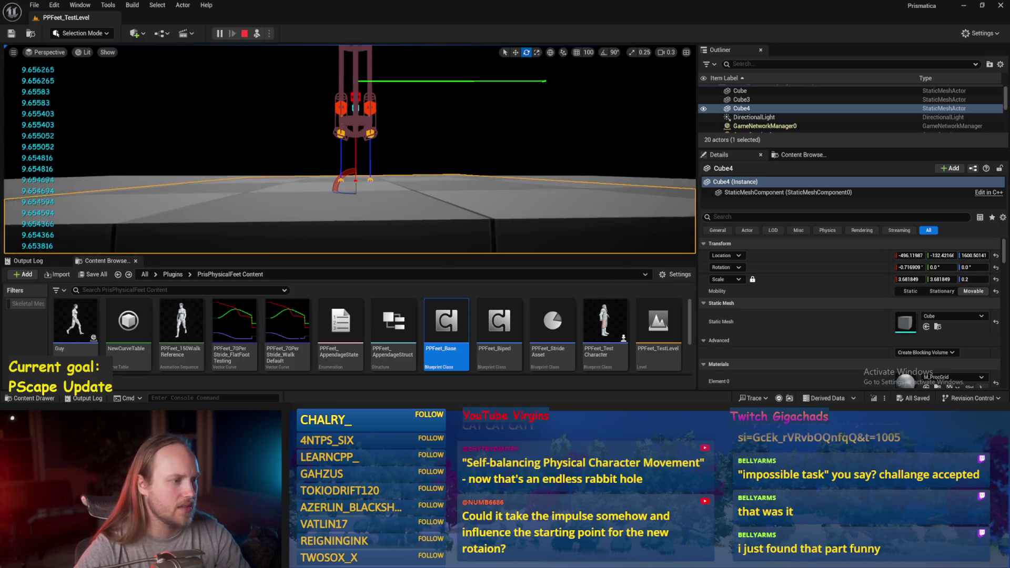
key("Escape")
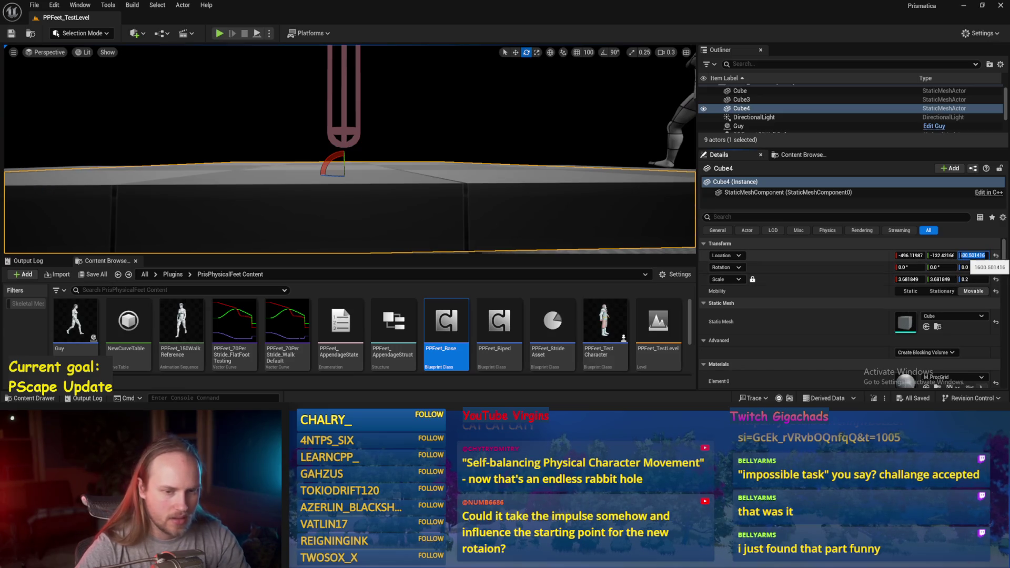
key("Return")
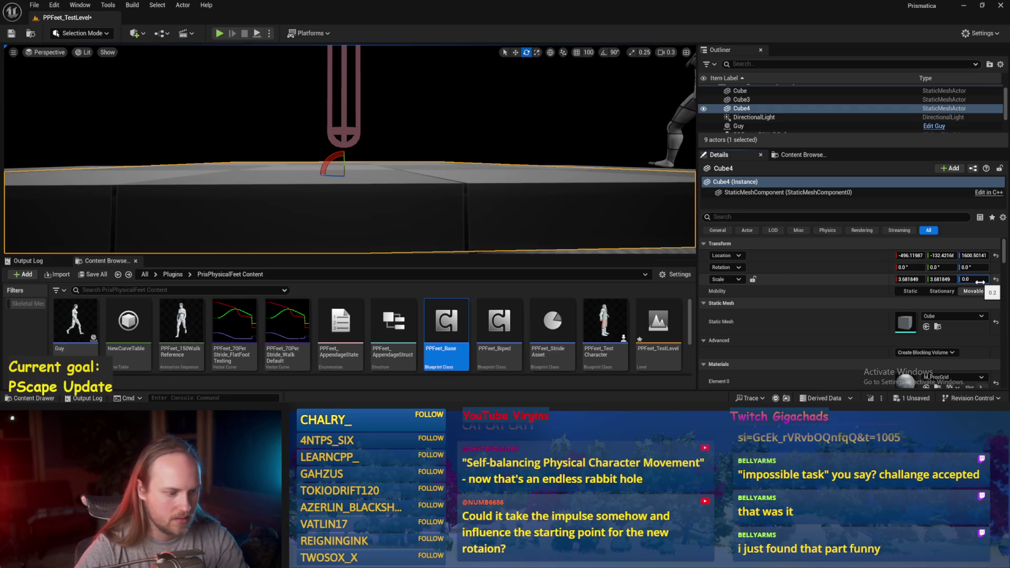
key("Return")
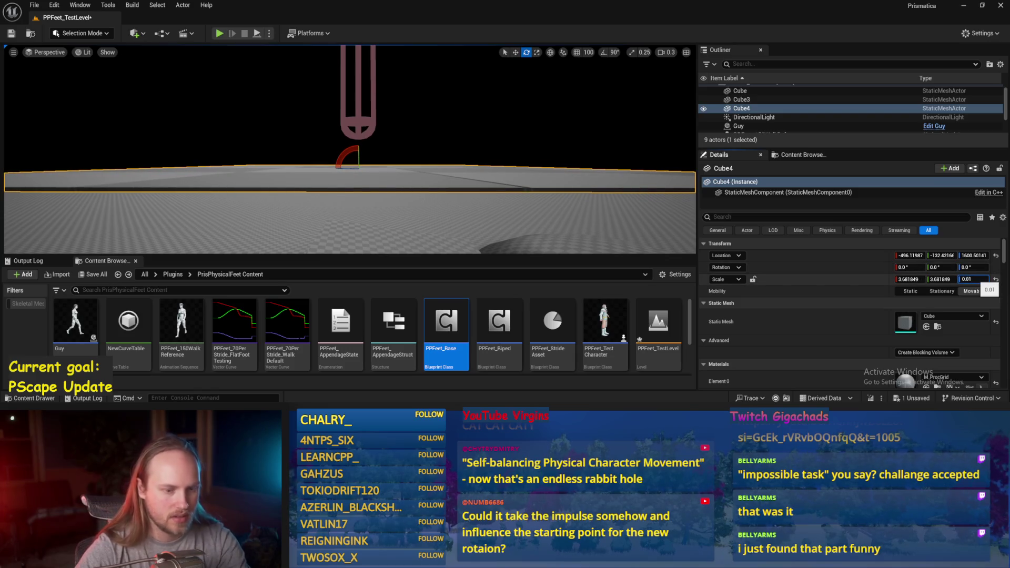
type("0.001")
key("Return")
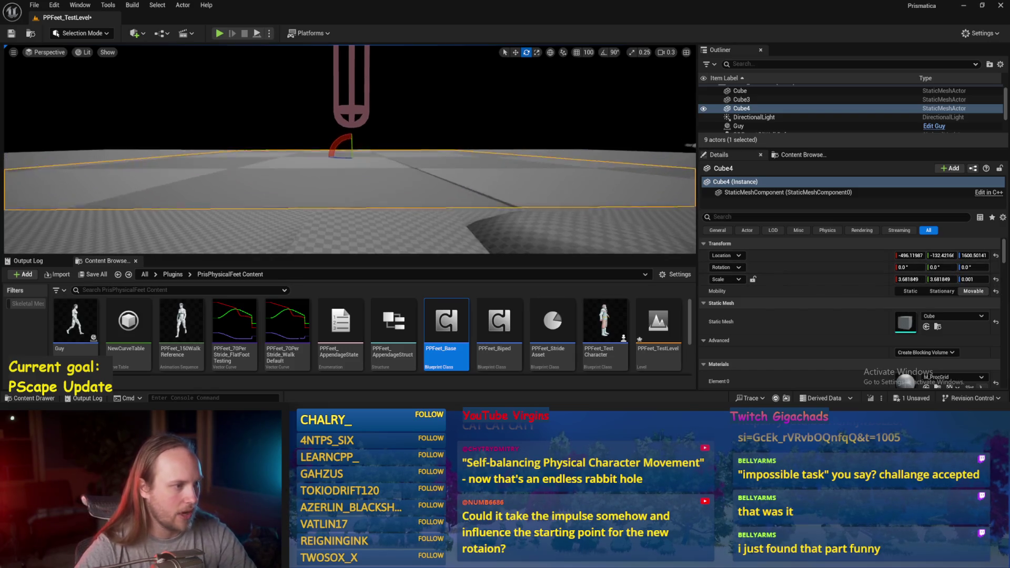
key("alt+p")
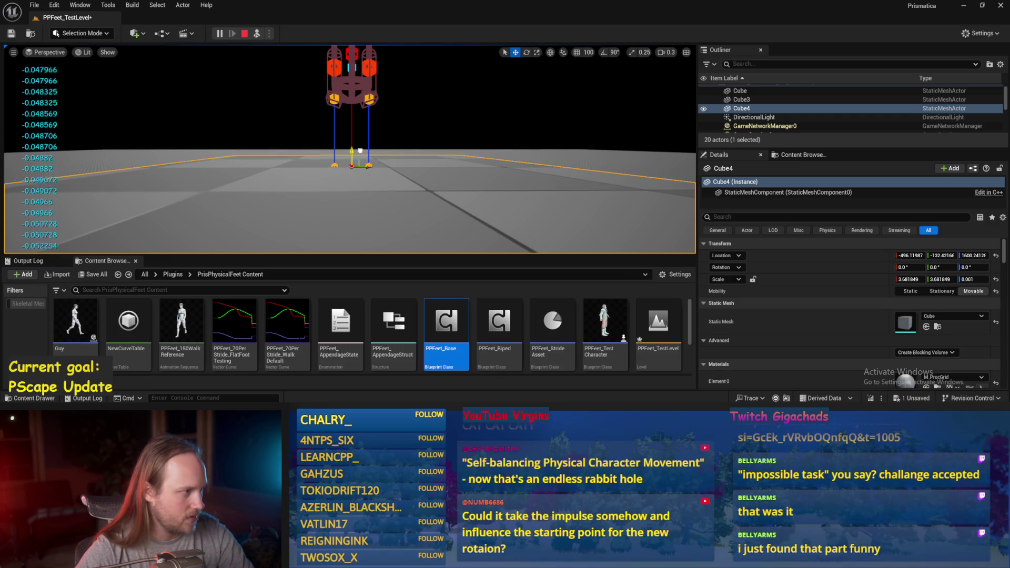
Step: Tilt the Cube4 slab to about 32°, 56° and -54°, then stop play and return to the stride graph
left_click_drag(338, 151, 336, 210)
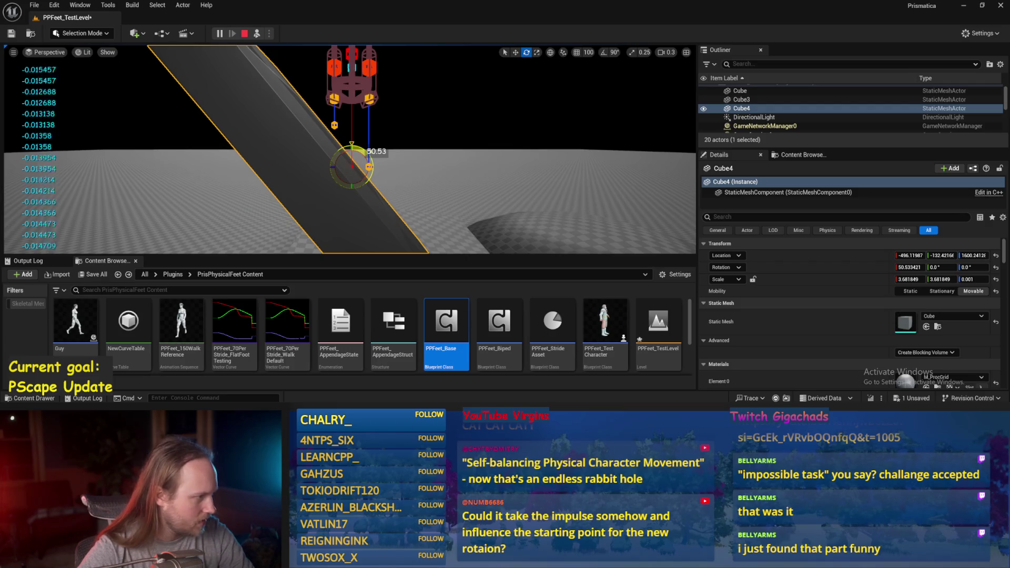
left_click_drag(336, 210, 337, 71)
mouse_move(332, 174)
left_mouse_down()
mouse_move(369, 165)
mouse_move(334, 168)
mouse_move(351, 157)
left_mouse_up()
key("w")
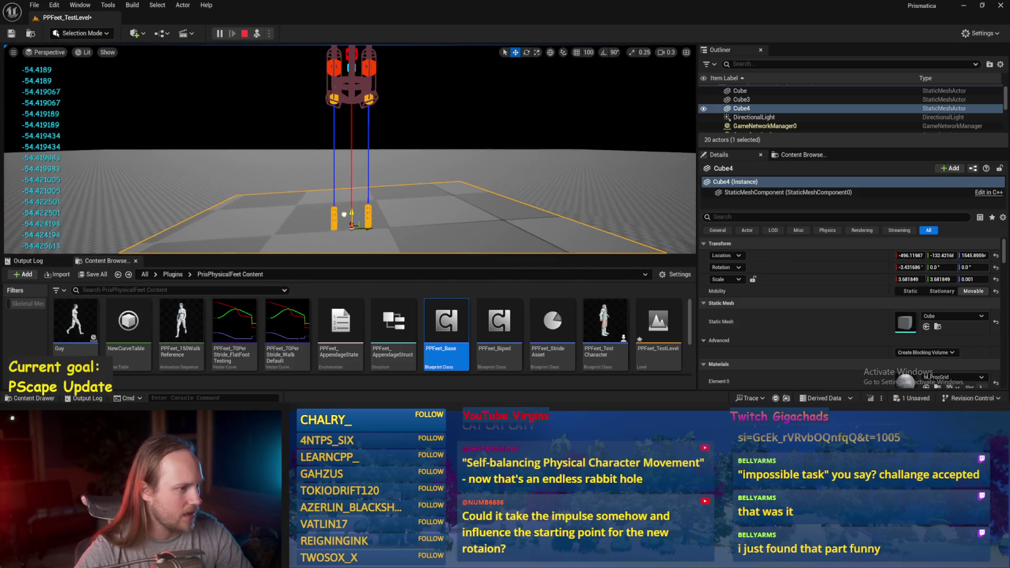
key("Escape")
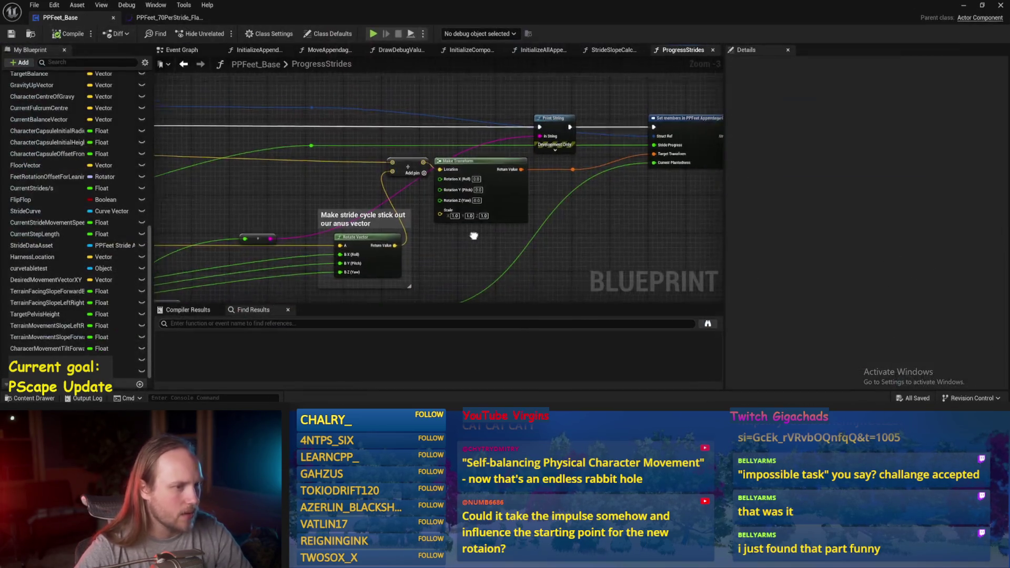
left_click_drag(474, 235, 339, 257)
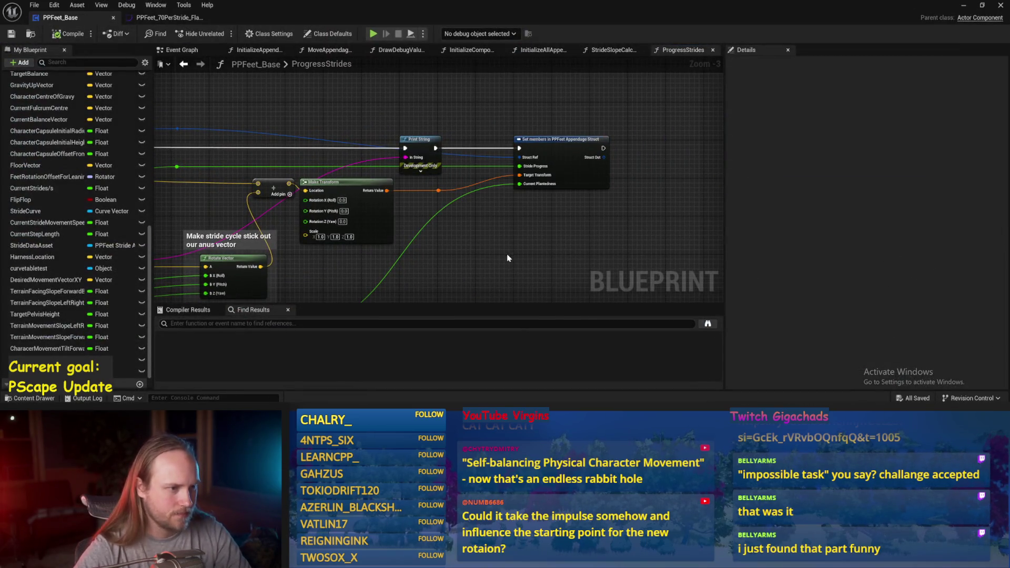
Step: Save PPFeet_Base and wire the Offset Feet based on Hips output into the Add node
mouse_move(441, 251)
left_mouse_down()
mouse_move(631, 197)
mouse_move(548, 182)
mouse_move(573, 183)
left_mouse_up()
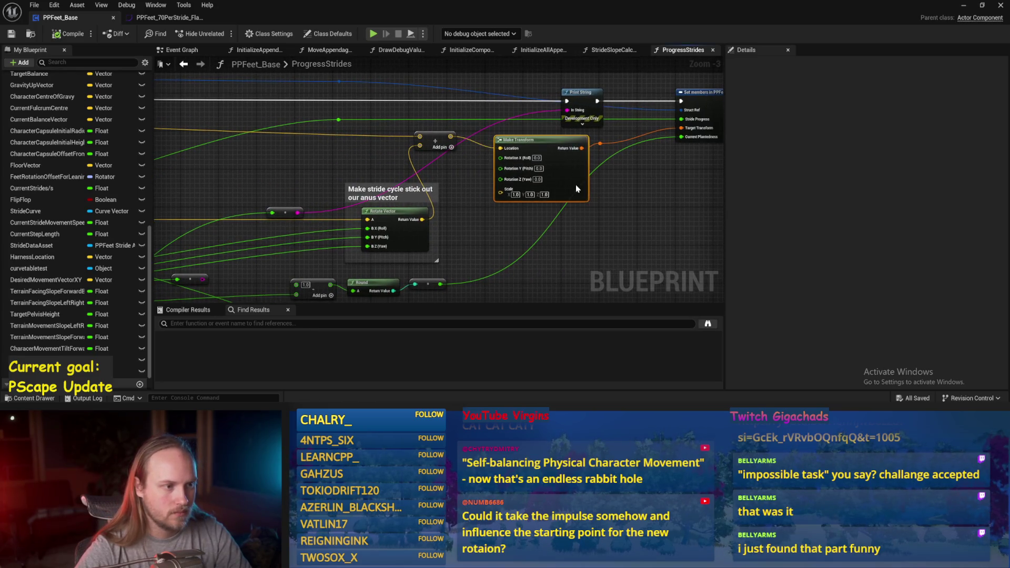
mouse_move(524, 257)
left_mouse_down()
mouse_move(572, 244)
mouse_move(581, 218)
left_mouse_up()
key("ctrl+s")
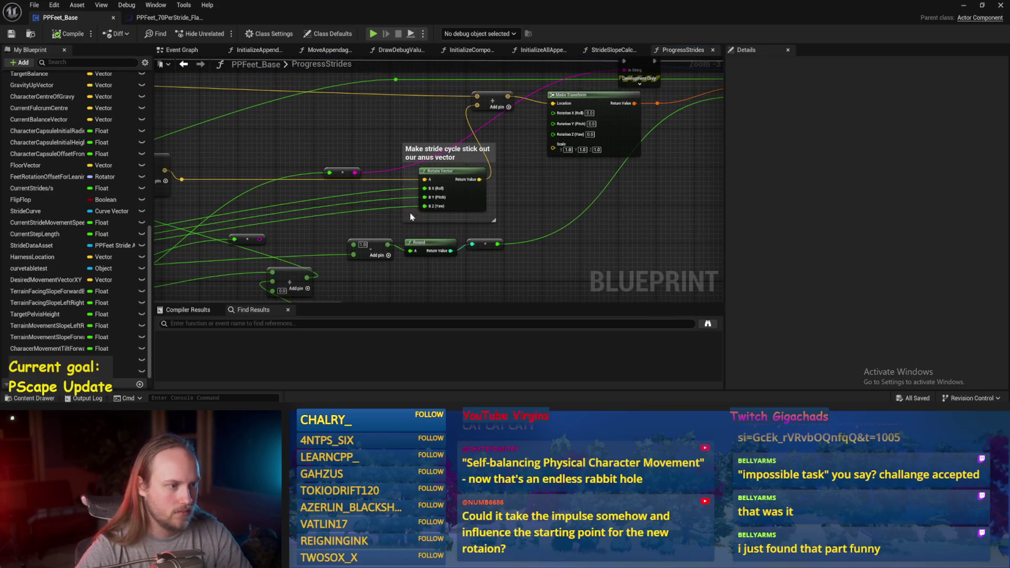
scroll(526, 163, "down", 1)
left_click_drag(524, 160, 618, 153)
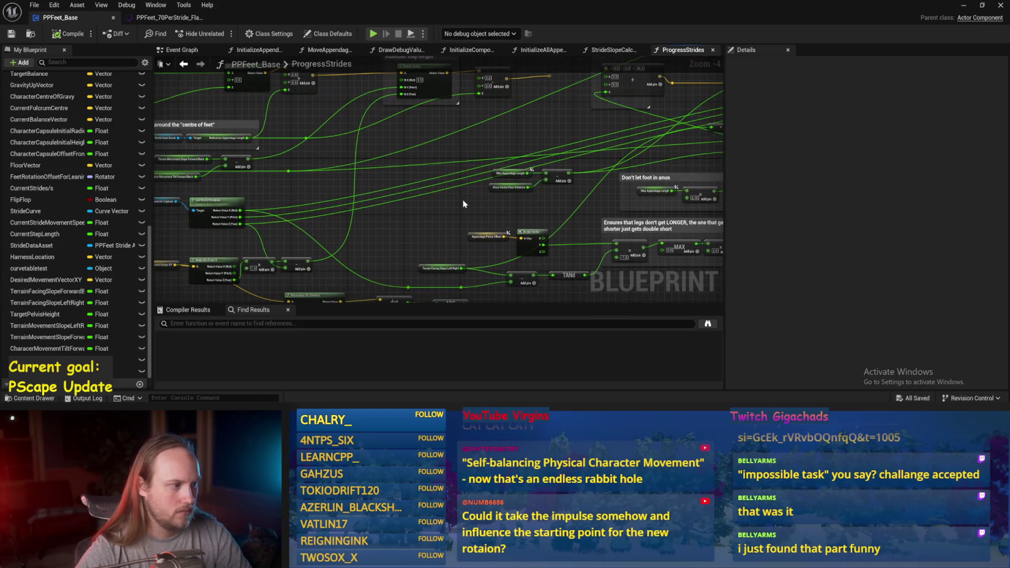
scroll(464, 205, "up", 2)
left_click_drag(443, 178, 373, 227)
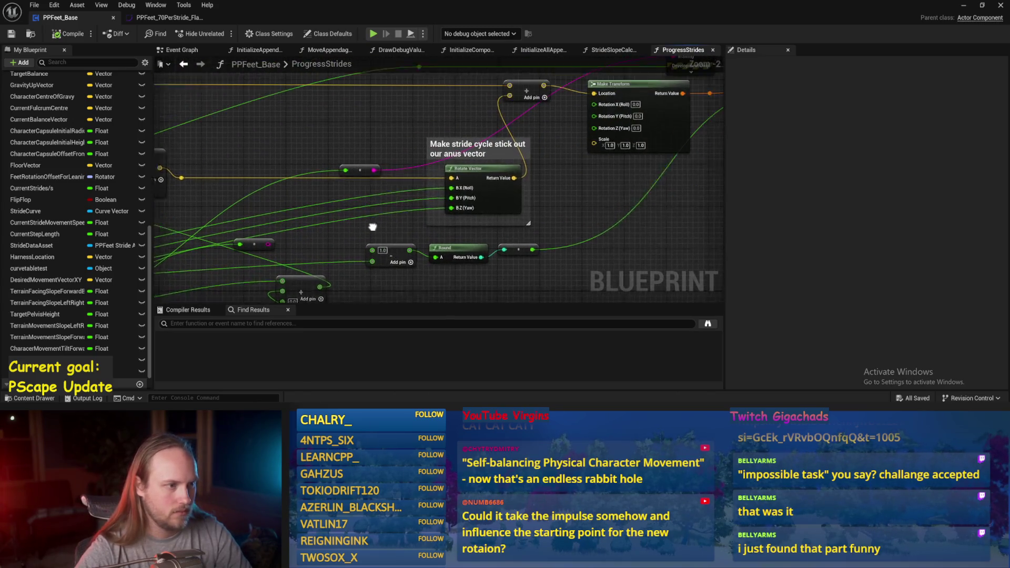
left_click_drag(286, 148, 420, 177)
left_click_drag(310, 209, 650, 118)
Step: Survey the graph from Make Vector to the ForEach and Break PPFeet Appendage Struct nodes, then compile
left_click_drag(293, 165, 539, 174)
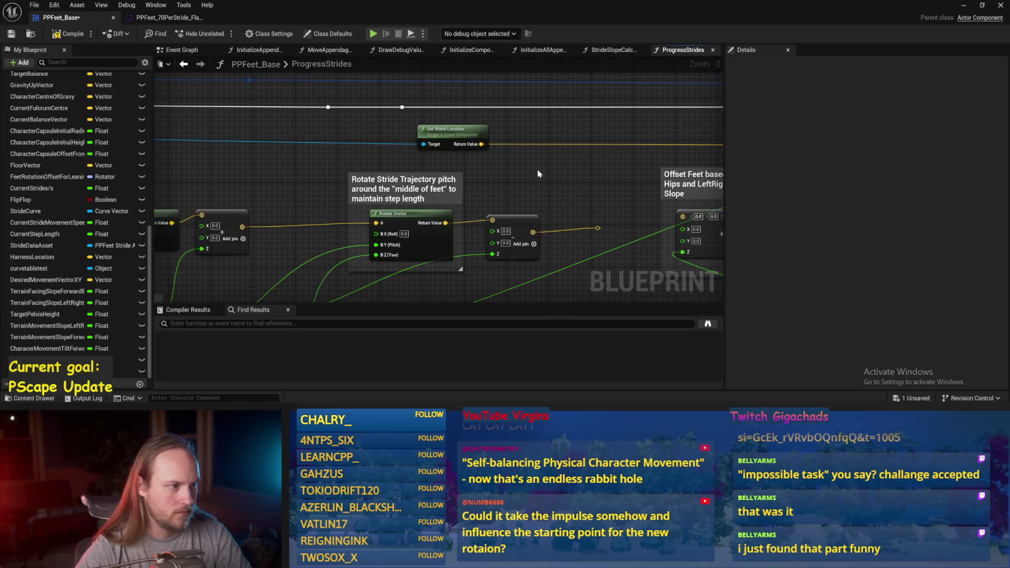
left_click_drag(299, 117, 563, 117)
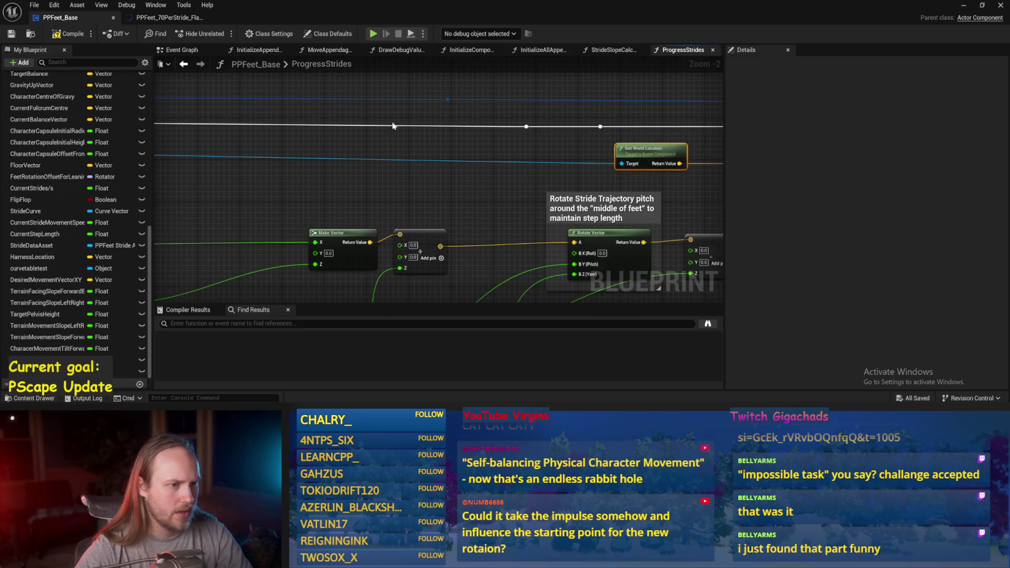
left_click_drag(393, 127, 750, 137)
left_click_drag(421, 136, 605, 142)
left_click_drag(368, 158, 547, 163)
mouse_move(294, 179)
left_mouse_down()
mouse_move(431, 200)
mouse_move(379, 169)
mouse_move(378, 140)
mouse_move(153, 153)
left_mouse_up()
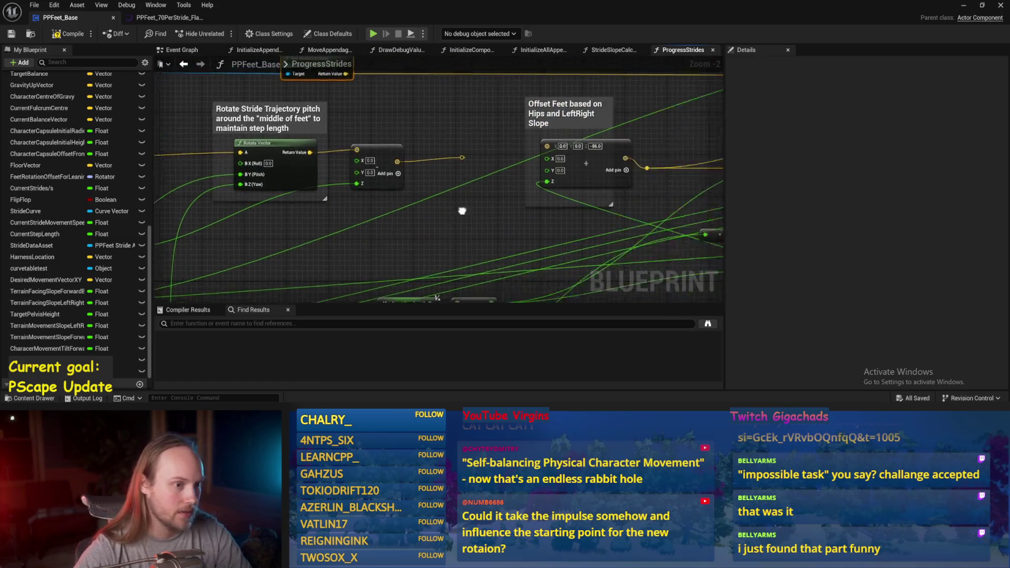
left_click_drag(526, 158, 189, 169)
mouse_move(658, 168)
left_mouse_down()
mouse_move(581, 171)
mouse_move(529, 229)
left_mouse_up()
left_click(9, 35)
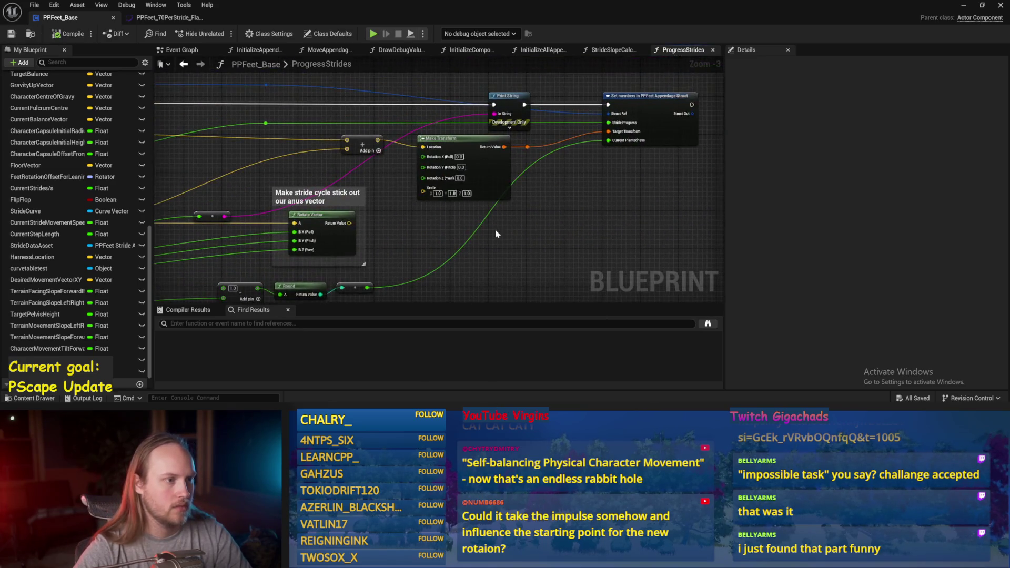
Step: Review the Make Transform, Rotate Vector and Offset Feet nodes, then hide the Blueprint editor
left_click_drag(432, 237, 513, 201)
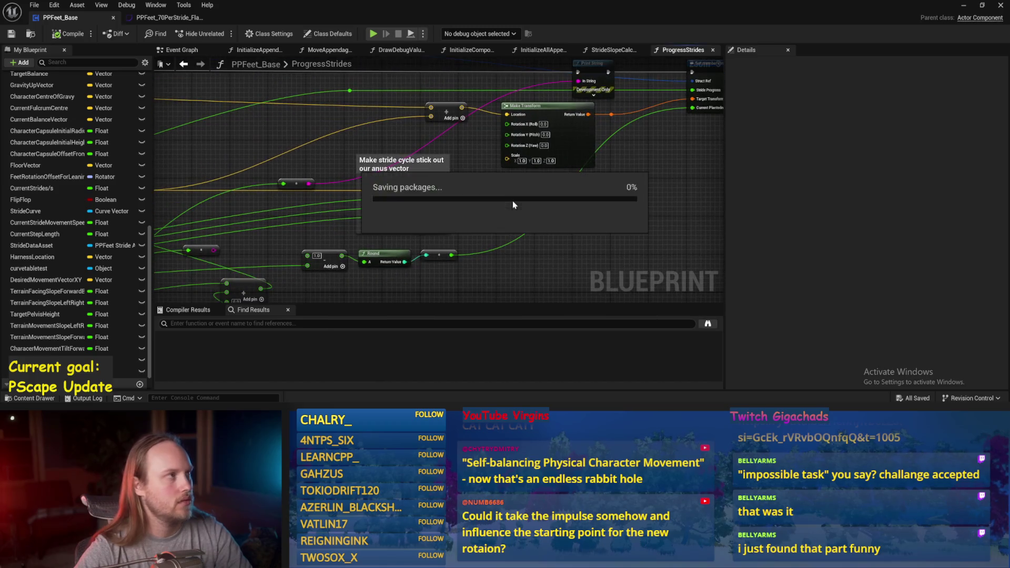
left_click_drag(368, 108, 450, 67)
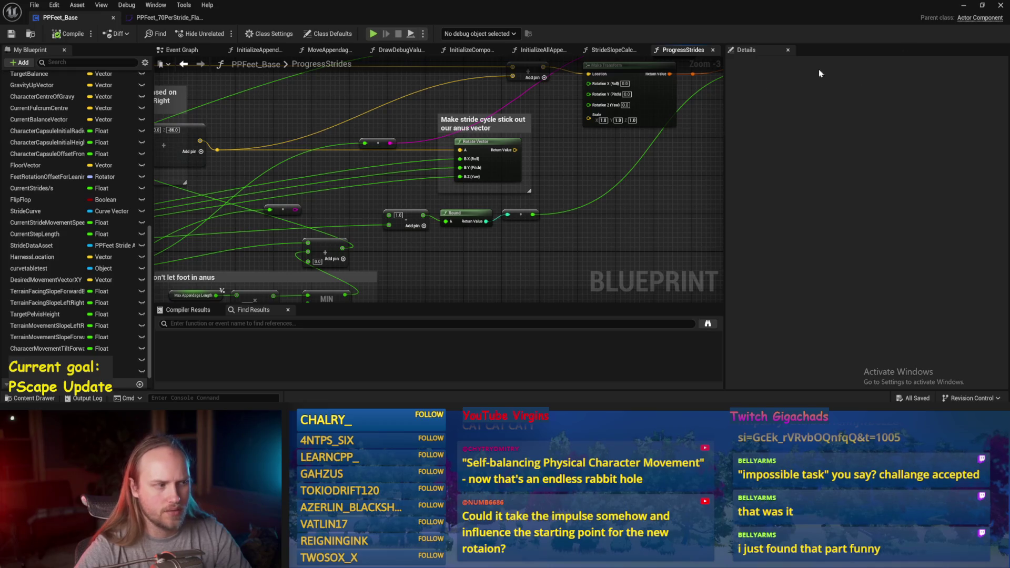
left_click_drag(665, 116, 671, 155)
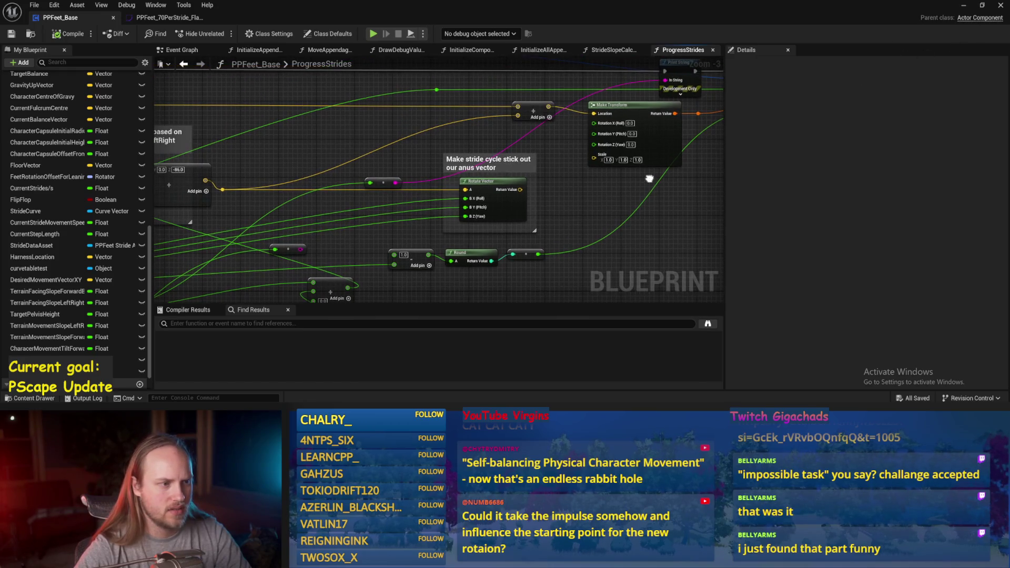
left_click_drag(177, 187, 335, 183)
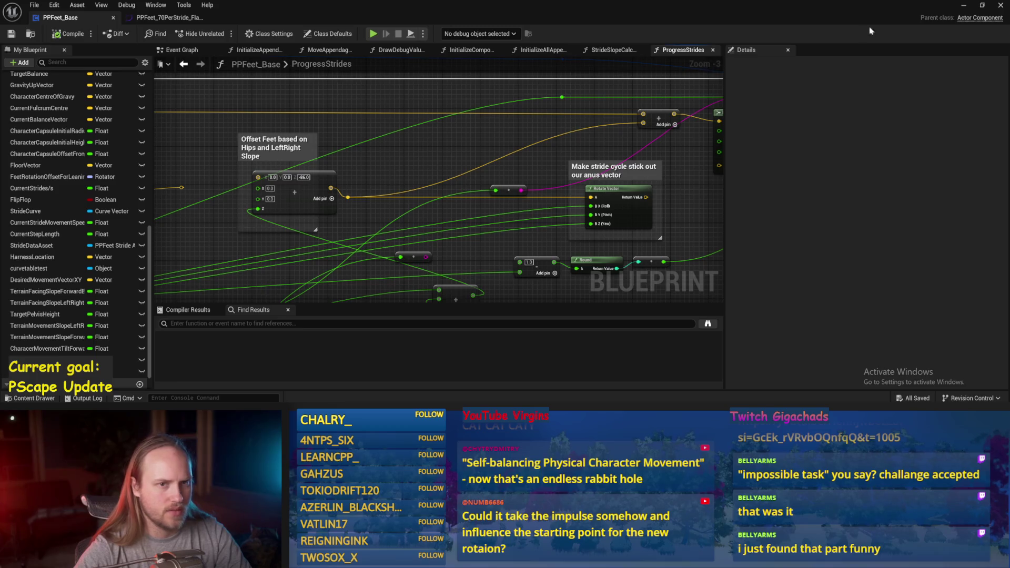
left_click(966, 6)
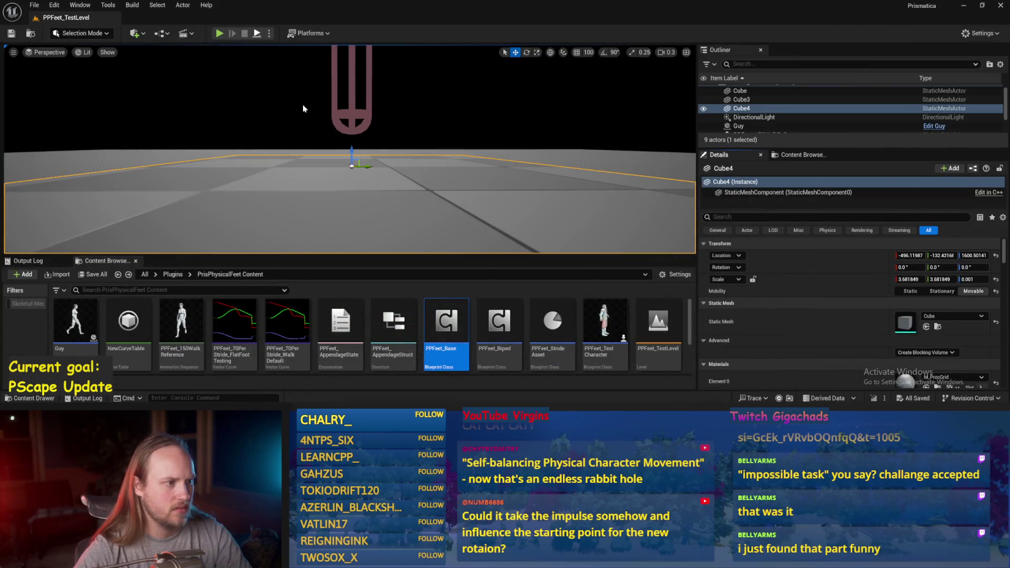
Step: Play the level and rotate Cube4 to about 51°, 83° and 166°, then reset it flat
key("alt+p")
key("e")
left_click_drag(335, 159, 370, 152)
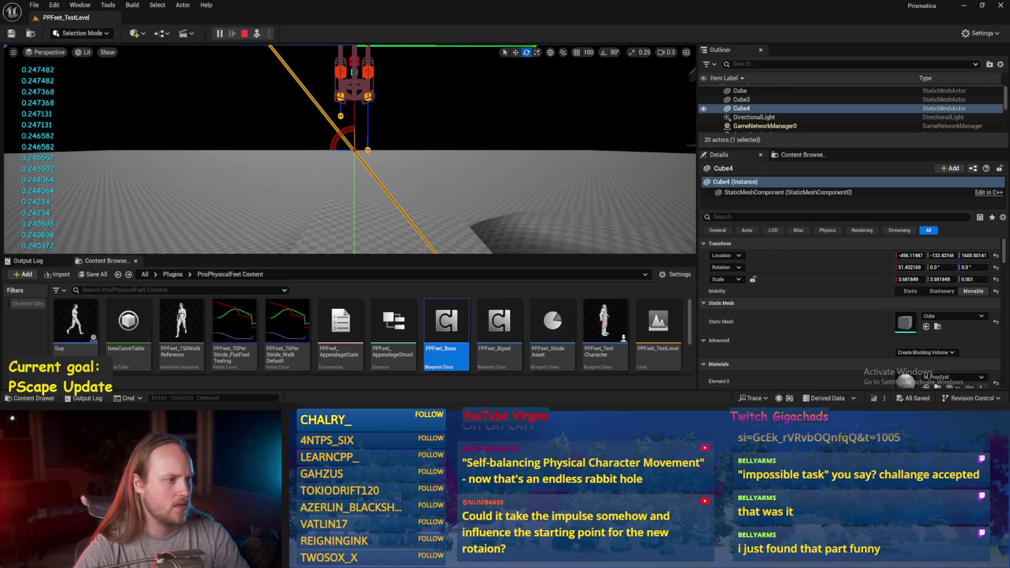
left_click_drag(343, 150, 388, 154)
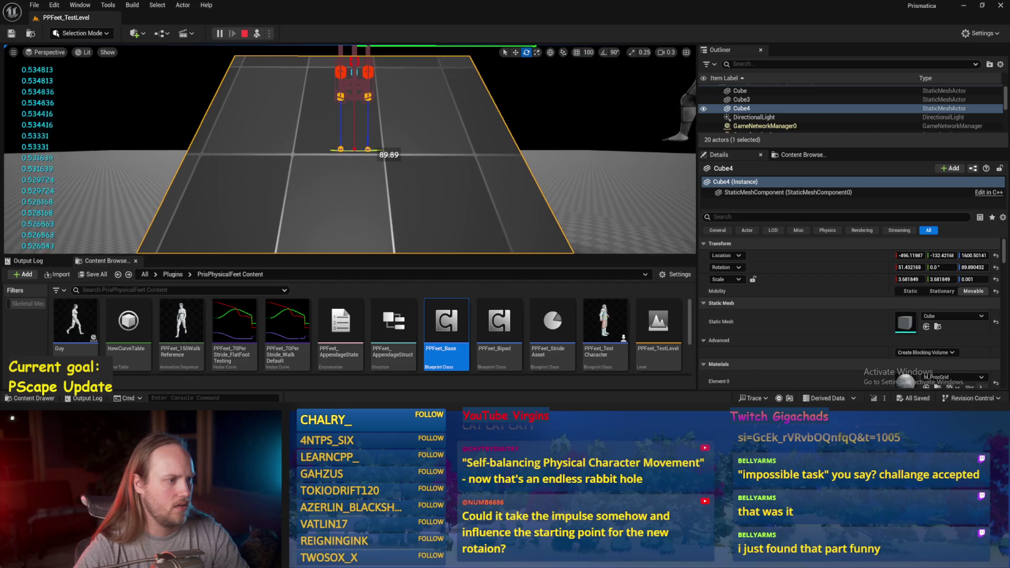
scroll(340, 153, "up", 3)
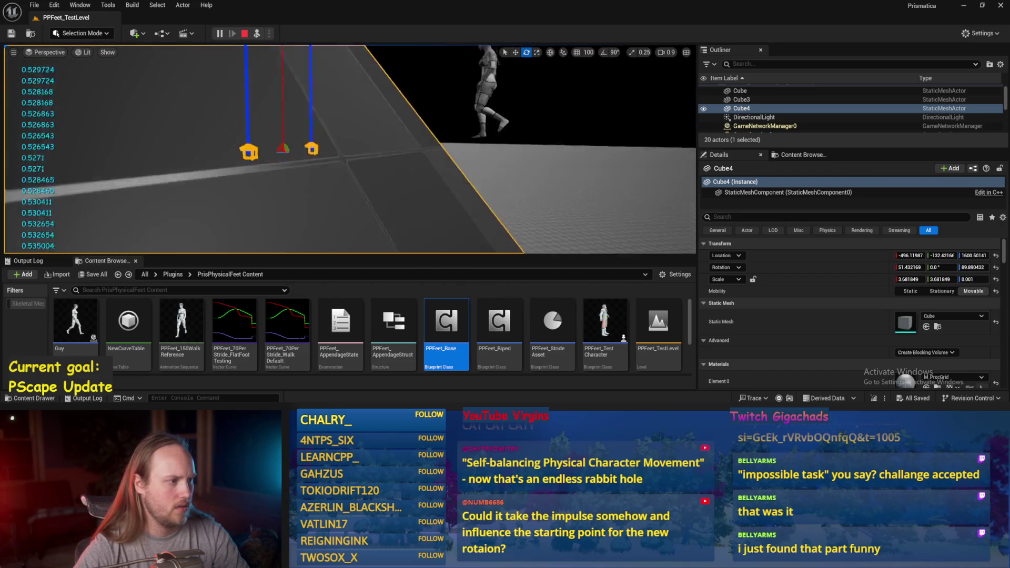
key("d")
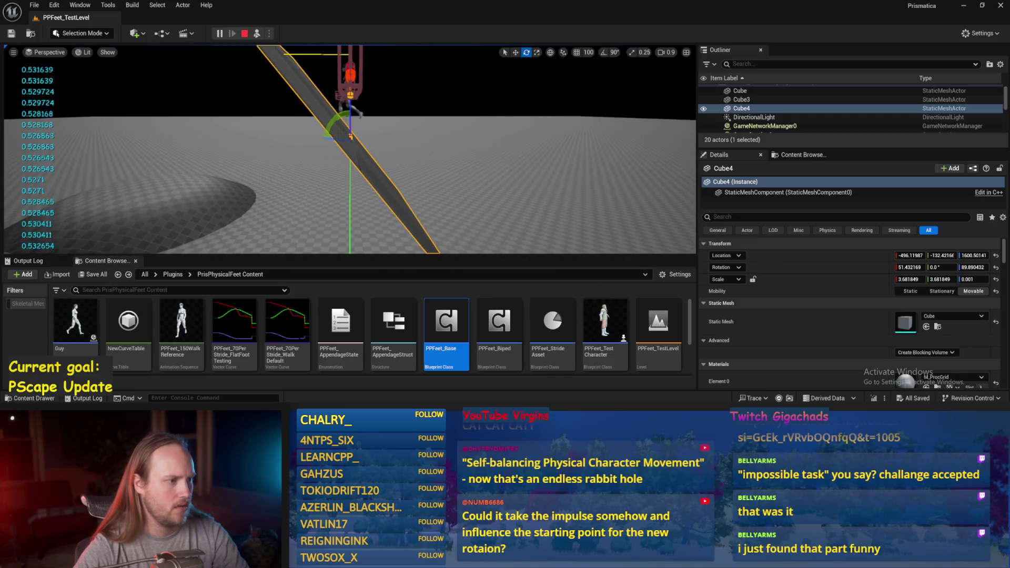
key("a")
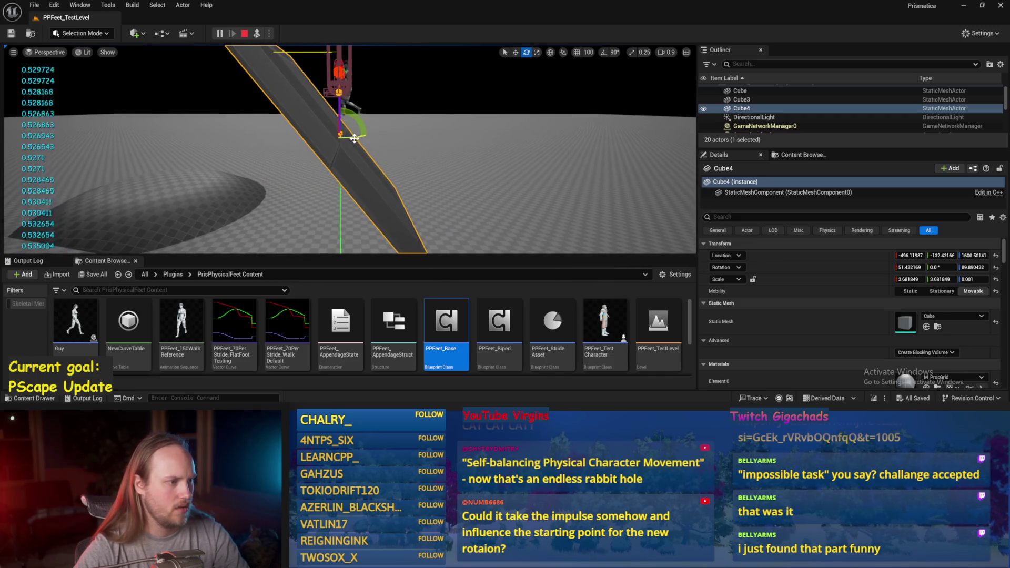
left_click_drag(339, 134, 463, 134)
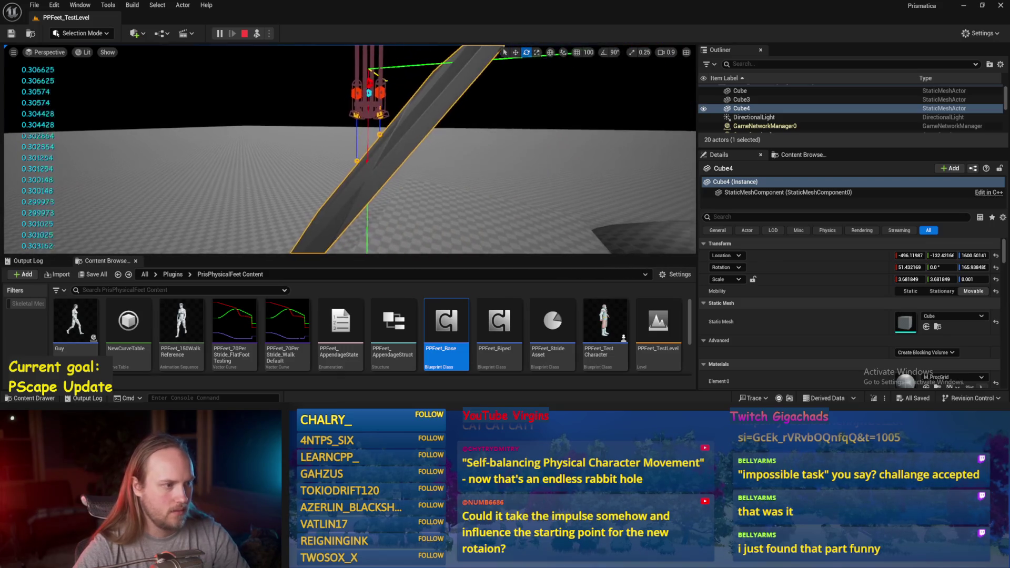
key("ctrl+z")
Step: Tilt the ramp to about 55°, then steepen it to about 60°
scroll(327, 141, "down", 3)
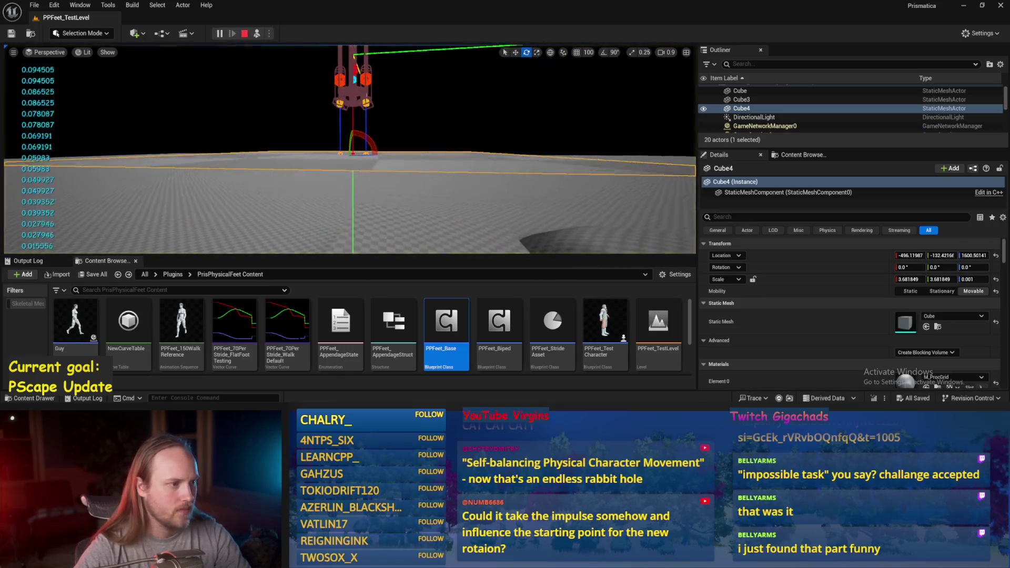
left_click_drag(359, 152, 350, 128)
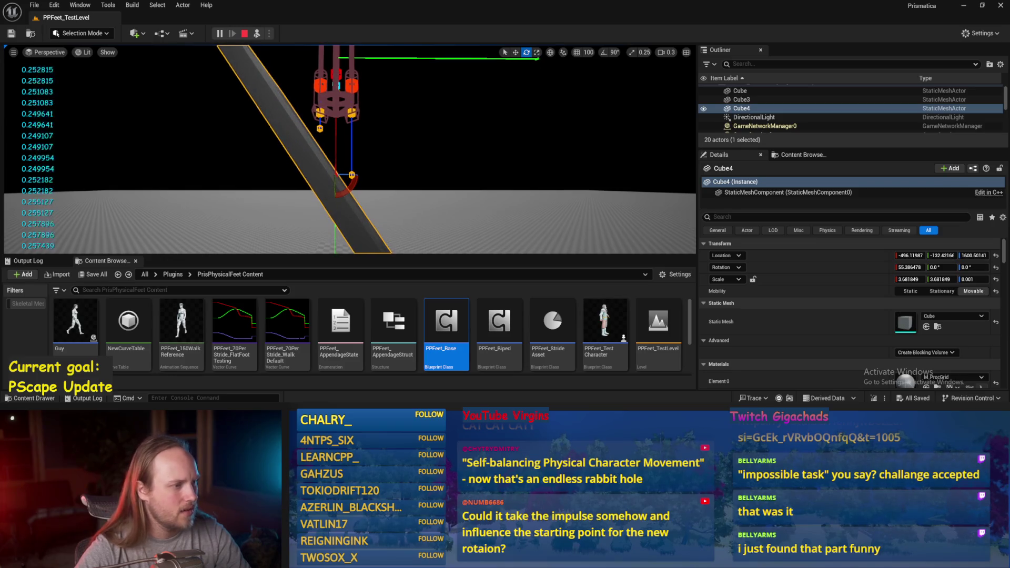
scroll(350, 149, "up", 2)
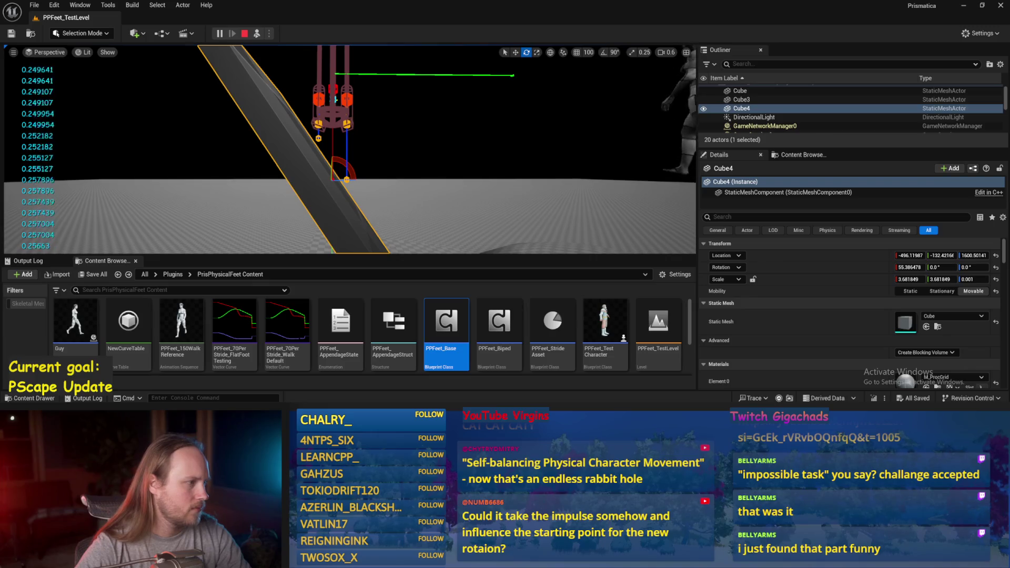
mouse_move(351, 156)
left_mouse_down()
mouse_move(363, 158)
mouse_move(240, 158)
left_mouse_up()
Step: Raise the ramp slightly, then lower it under the character's feet and select PPFeet_TestPlayer
key("w")
left_click_drag(339, 160, 347, 140)
key("e")
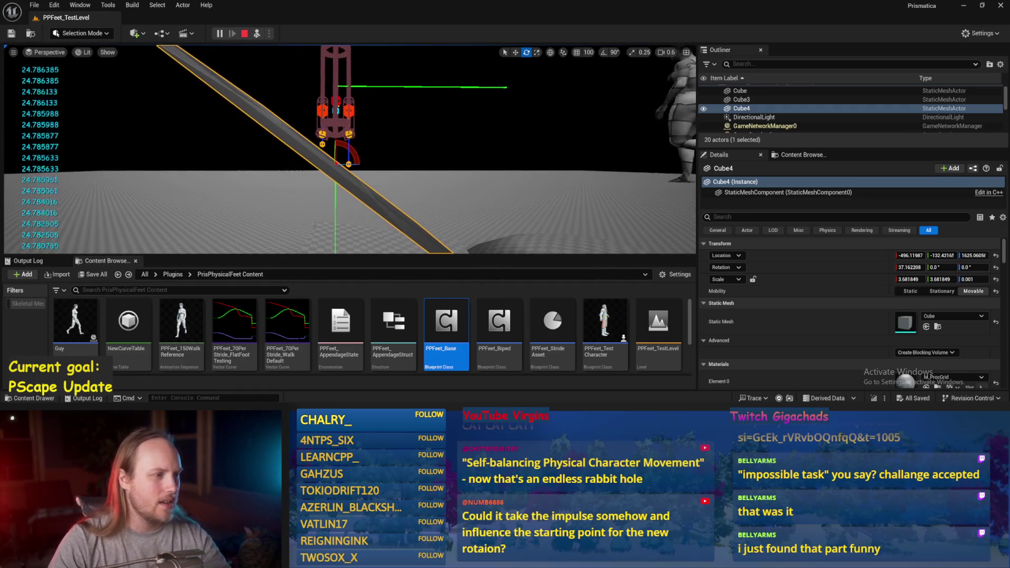
key("w")
left_click_drag(336, 144, 348, 201)
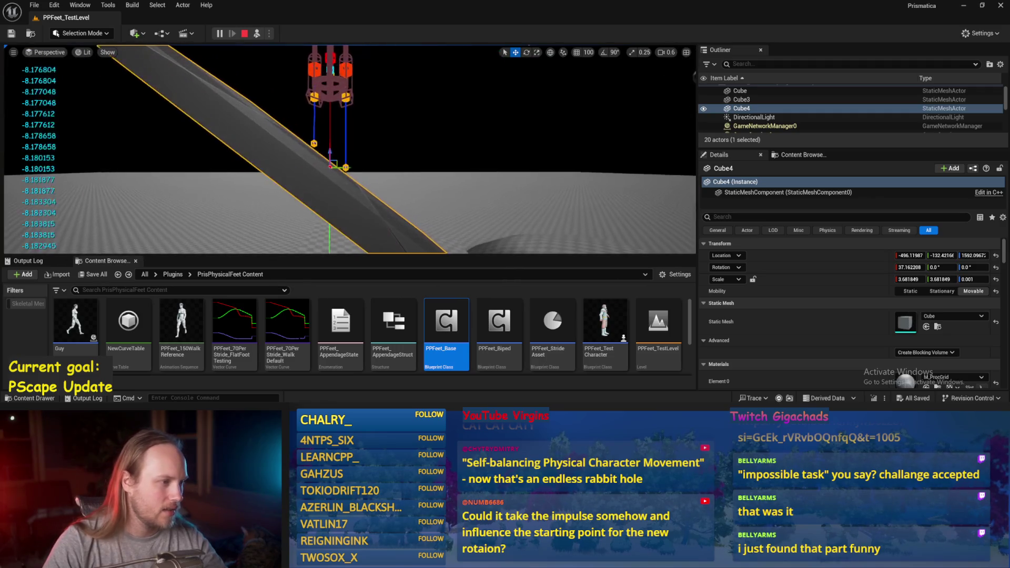
key("e")
left_click(334, 75)
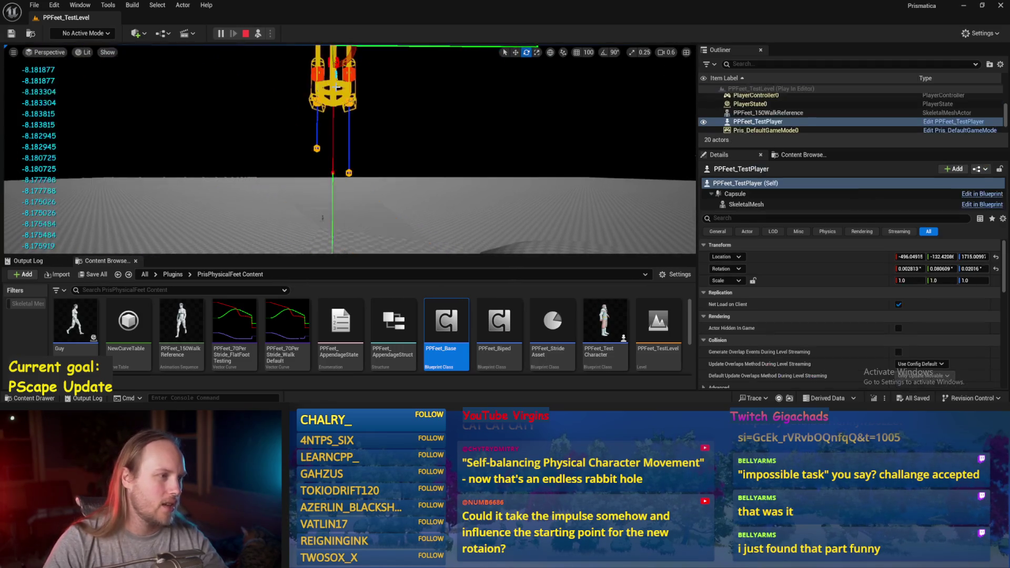
Step: Select Cube4 during play and tilt it into a ramp of about 63°, then reopen PPFeet_Base
key("w")
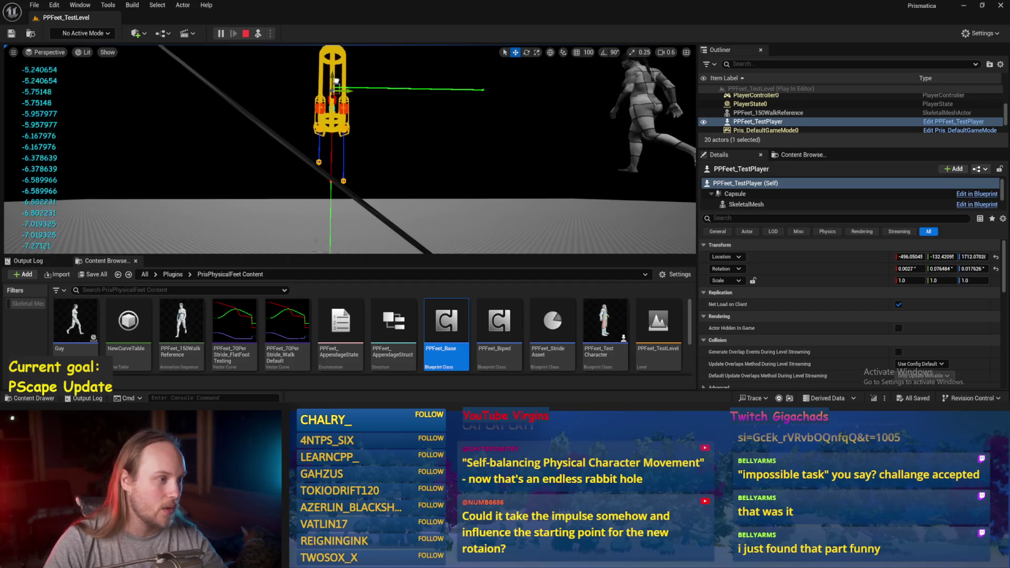
left_click_drag(328, 177, 381, 189)
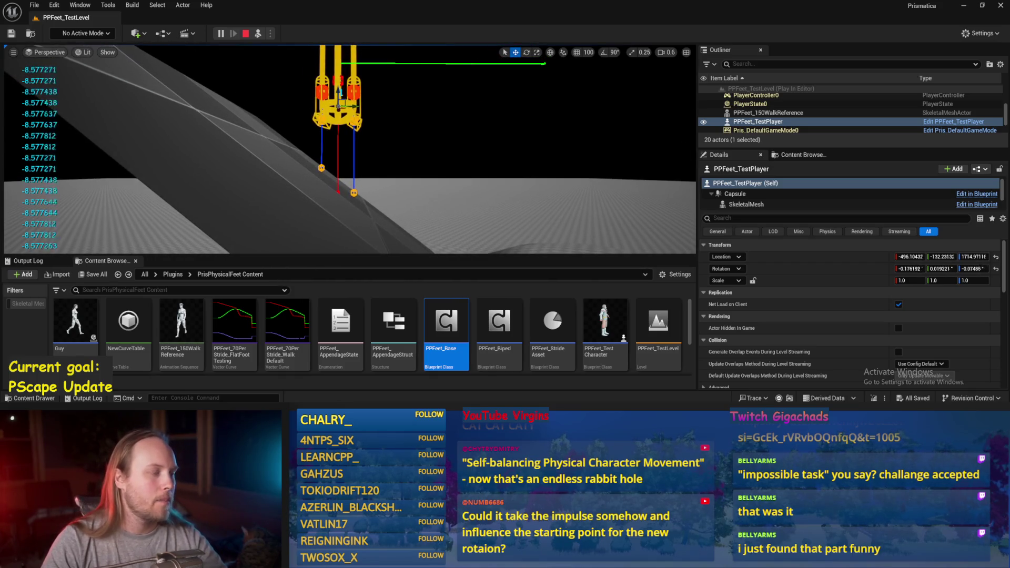
key("e")
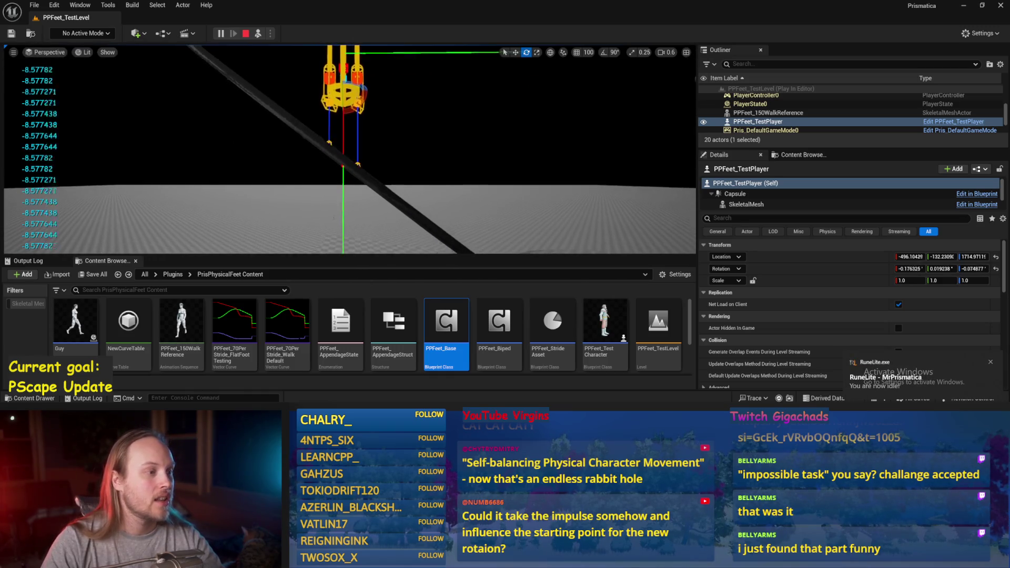
key("w")
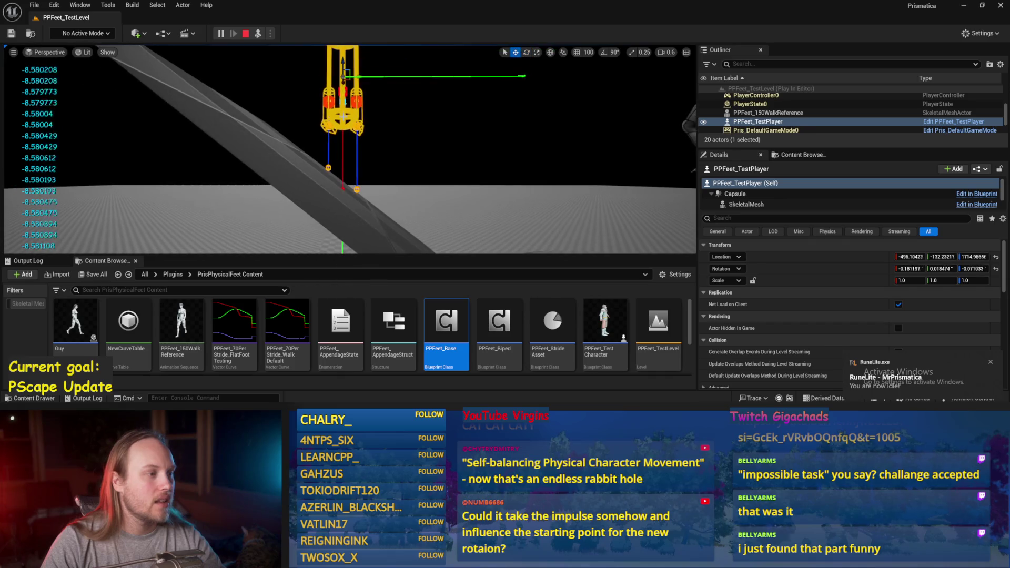
scroll(370, 149, "down", 2)
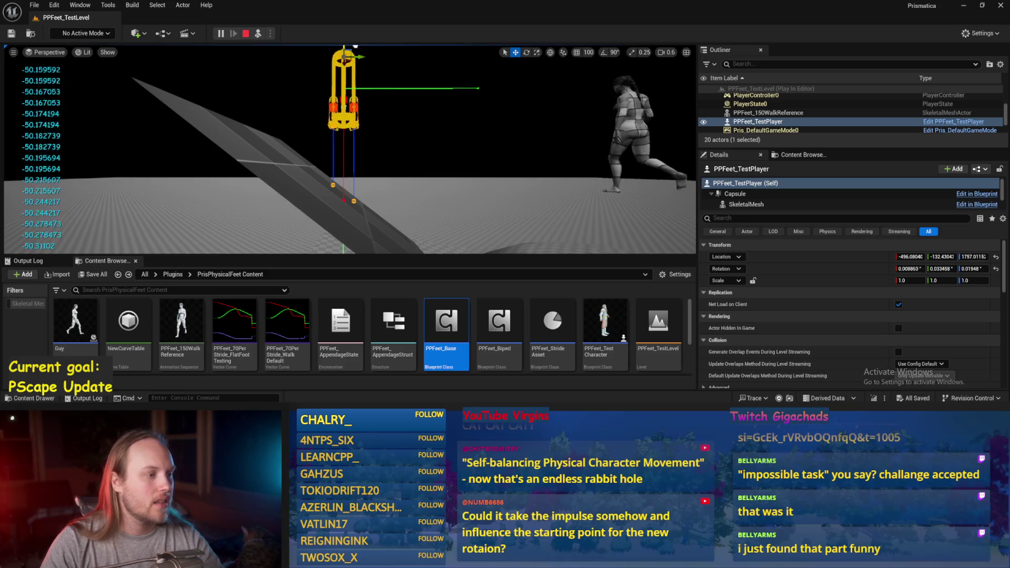
scroll(360, 175, "up", 2)
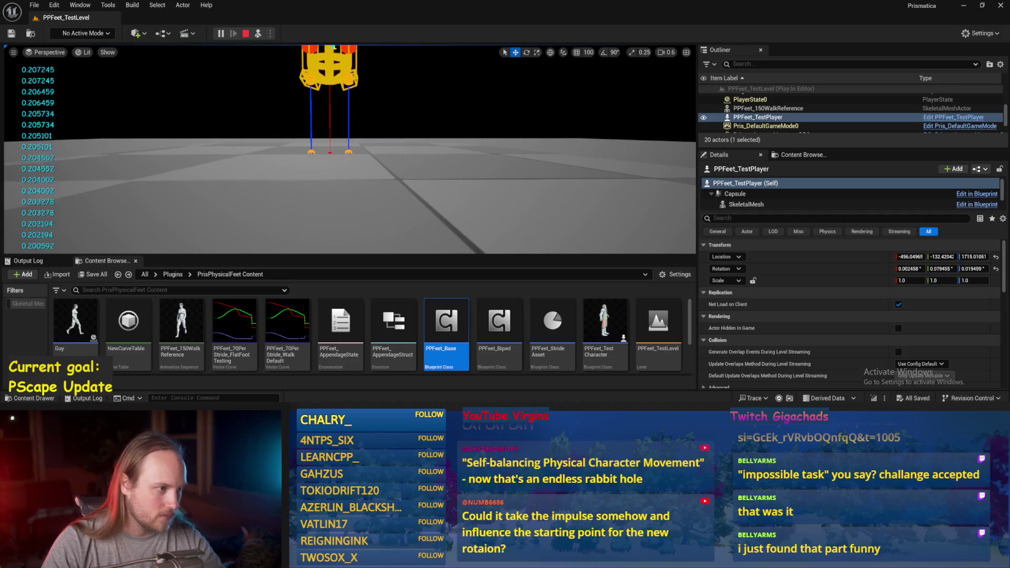
left_click(343, 162)
key("e")
mouse_move(343, 162)
left_mouse_down()
mouse_move(343, 210)
mouse_move(343, 158)
mouse_move(343, 186)
left_mouse_up()
double_click(446, 321)
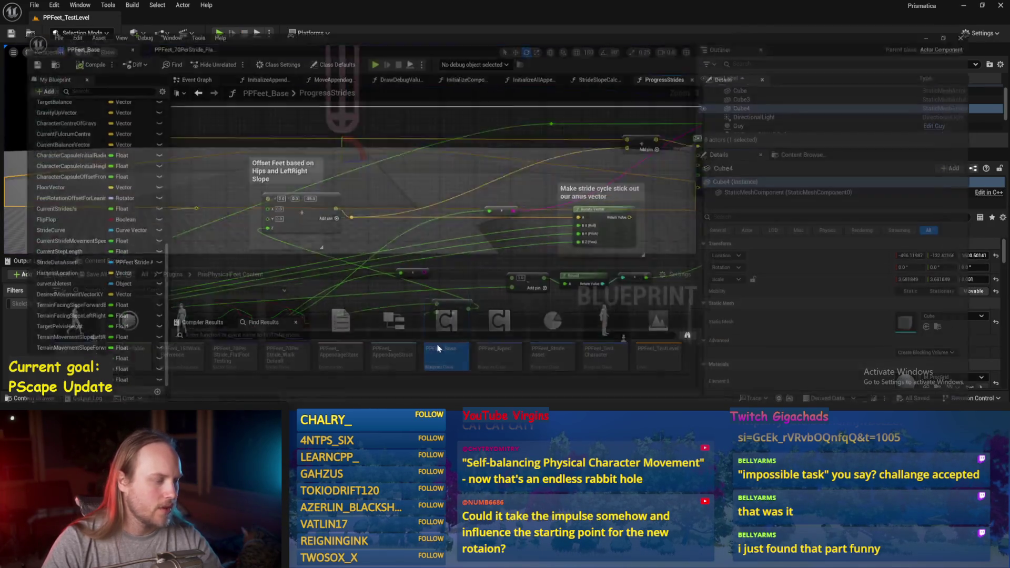
Step: Connect the wire into the leg-length MIN node, compile and save PPFeet_Base, and return to the level
mouse_move(631, 154)
left_mouse_down()
mouse_move(503, 179)
mouse_move(524, 203)
mouse_move(581, 216)
left_mouse_up()
scroll(495, 178, "up", 1)
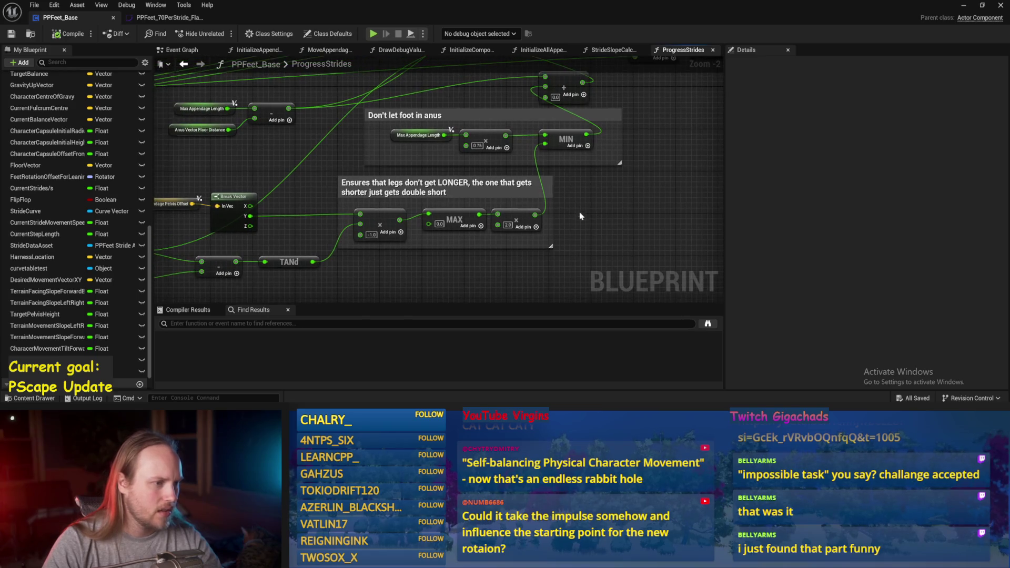
mouse_move(405, 238)
left_mouse_down()
mouse_move(397, 285)
mouse_move(415, 241)
mouse_move(353, 180)
mouse_move(316, 188)
mouse_move(295, 223)
mouse_move(390, 252)
mouse_move(544, 166)
left_mouse_up()
left_click(68, 33)
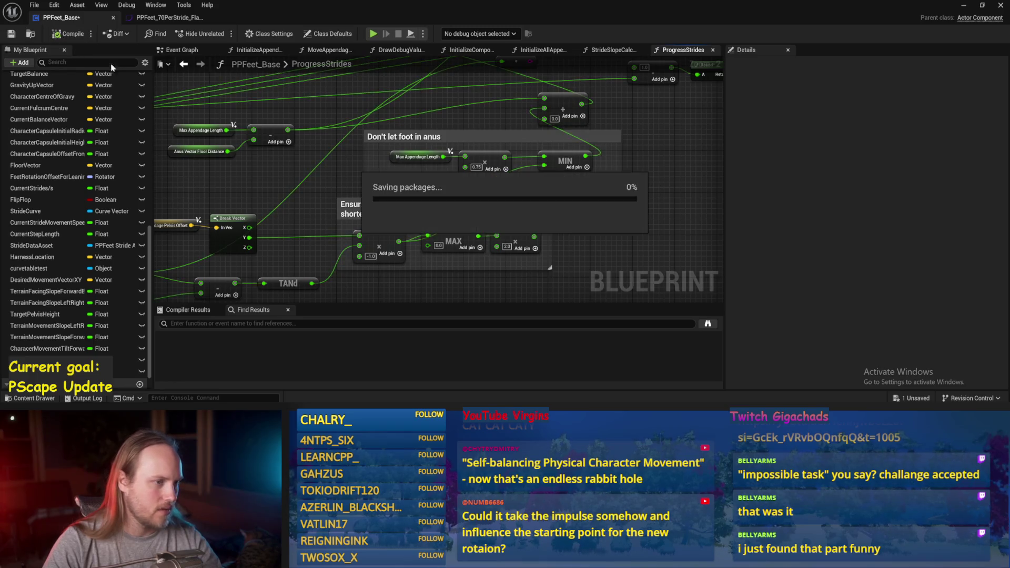
left_click(963, 7)
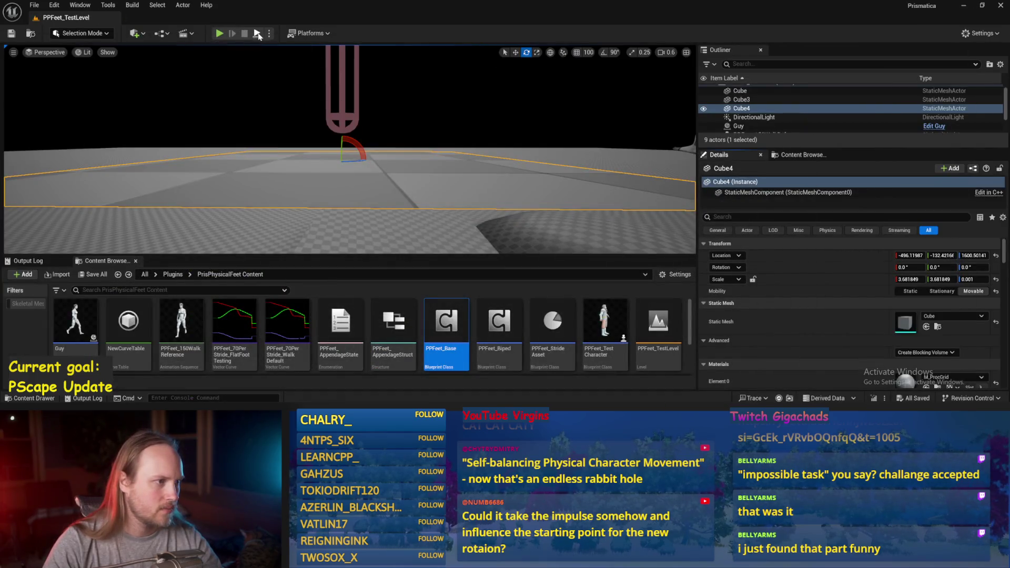
Step: Start the test run and tilt Cube4 more steeply while the feet walk on it
left_click(257, 34)
mouse_move(358, 169)
left_mouse_down()
mouse_move(388, 162)
mouse_move(411, 185)
left_mouse_up()
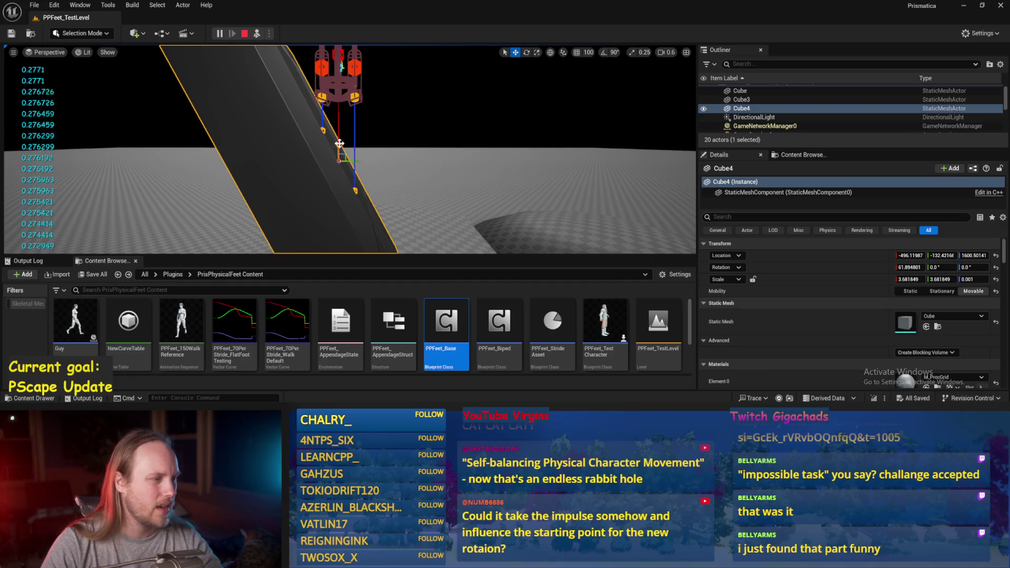
key("F8")
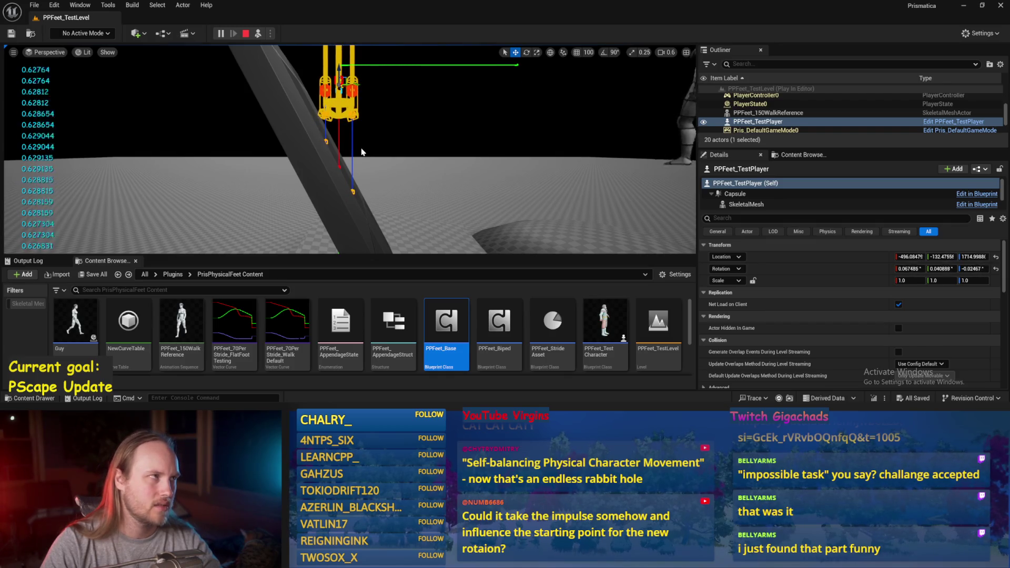
Step: Bring the camera close to the feet, reverse Cube4's slope to about -64°, then stop the simulation
mouse_move(362, 152)
left_mouse_down()
mouse_move(387, 145)
mouse_move(339, 92)
left_mouse_up()
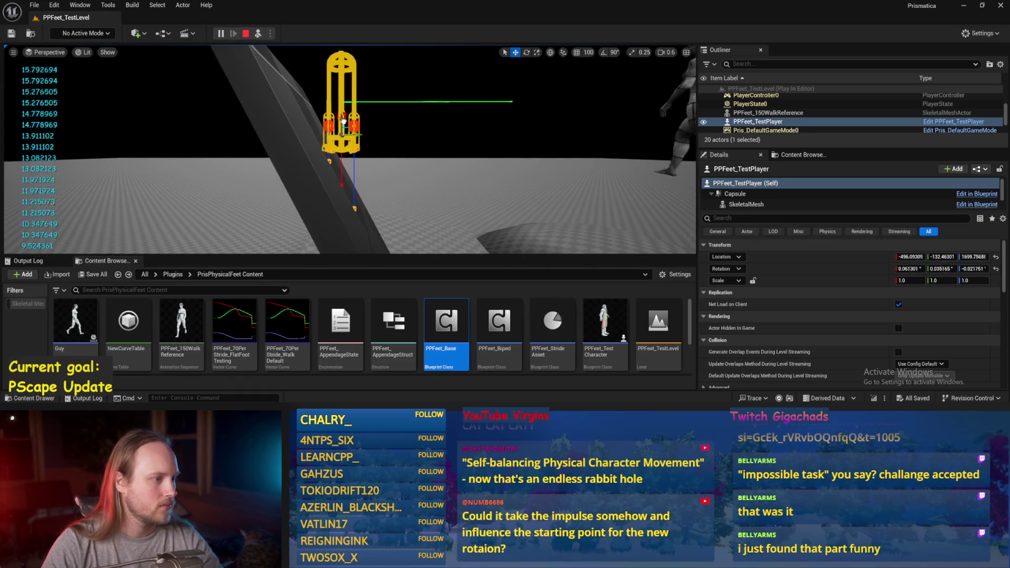
left_click_drag(356, 166, 357, 154)
left_click_drag(365, 230, 357, 230)
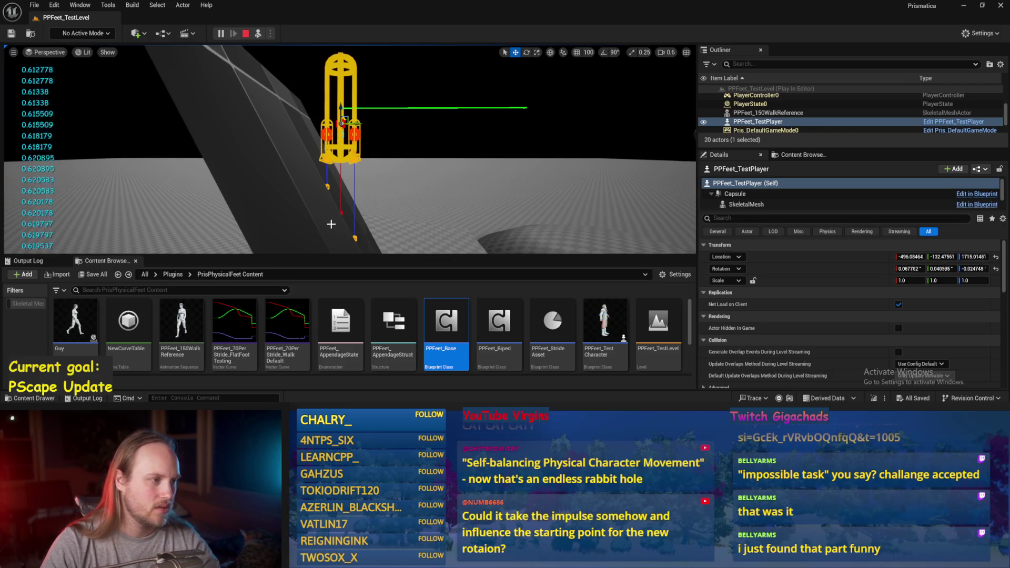
left_click(340, 205)
left_click_drag(349, 194, 326, 217)
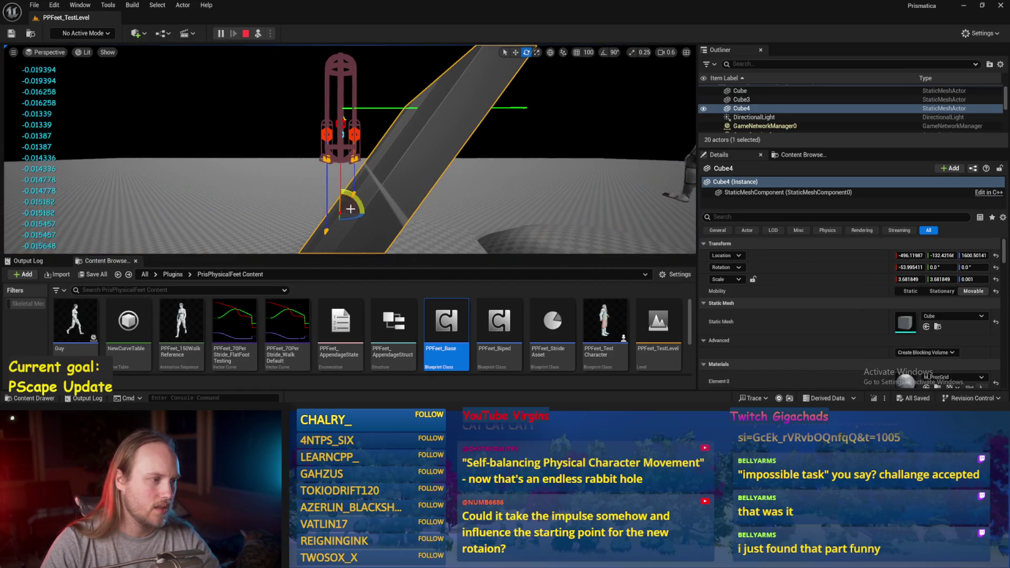
key("Escape")
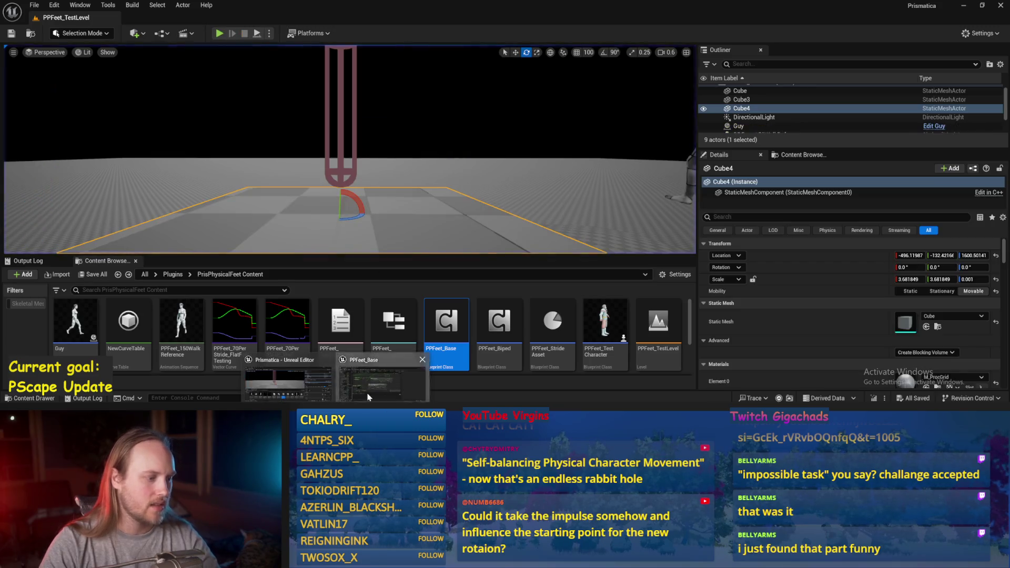
Step: In PPFeet_Base, wire the reroute knot into the Offset Feet Make Vector pin and save
left_click(382, 381)
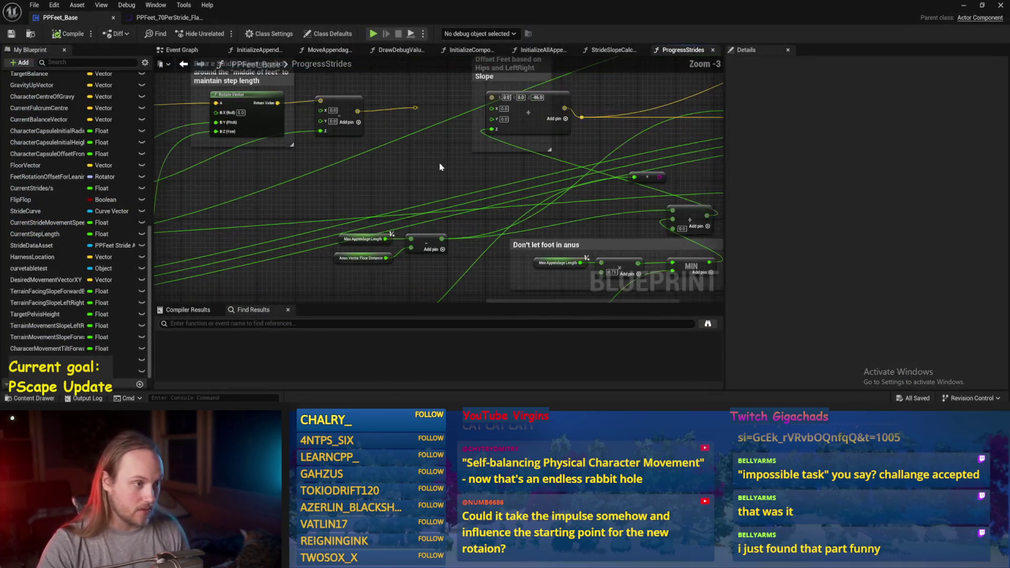
scroll(442, 167, "up", 1)
left_click_drag(396, 159, 473, 151)
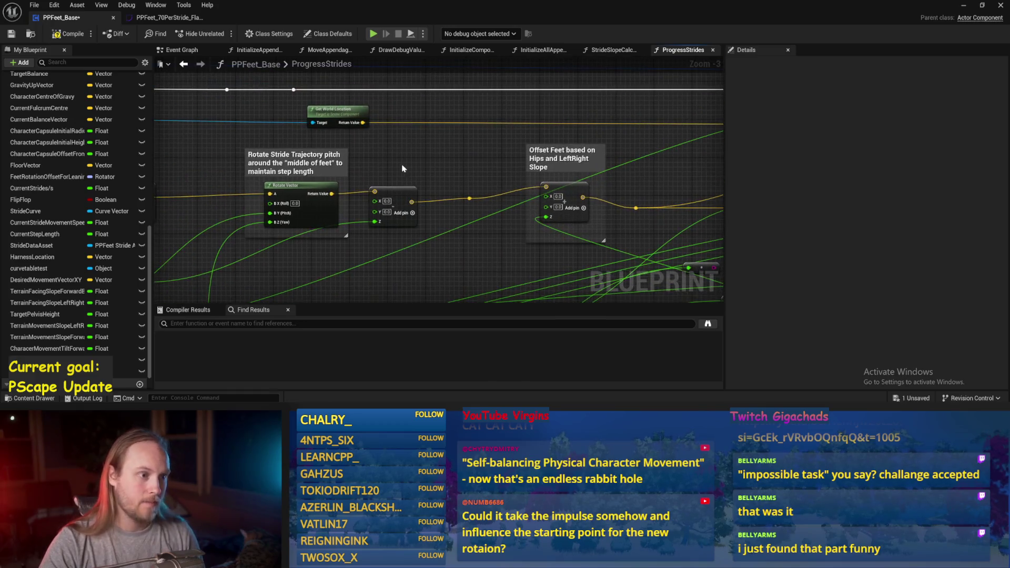
left_click(14, 38)
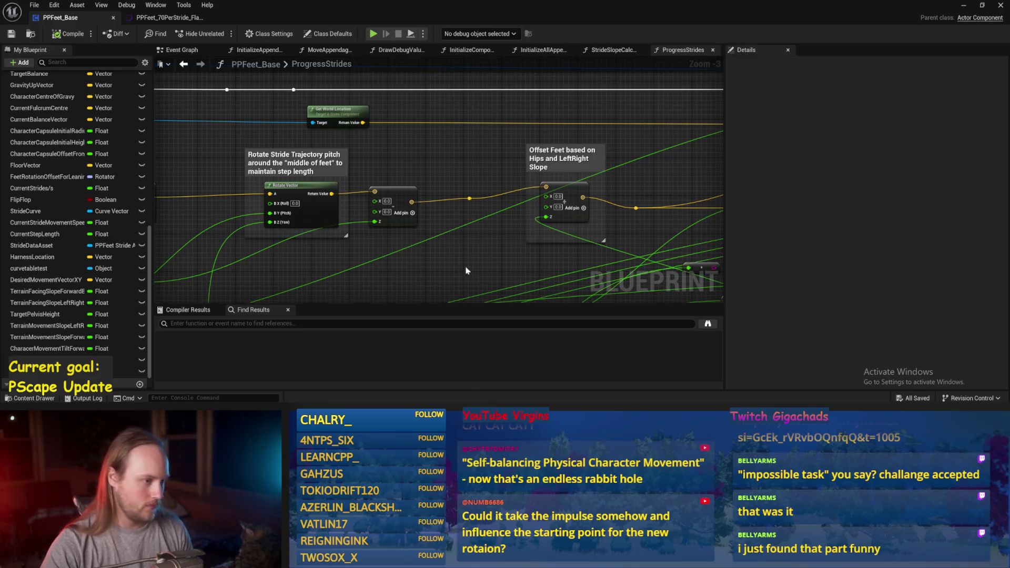
mouse_move(445, 166)
left_mouse_down()
mouse_move(429, 176)
mouse_move(406, 124)
mouse_move(345, 182)
mouse_move(430, 212)
left_mouse_up()
scroll(430, 212, "up", 1)
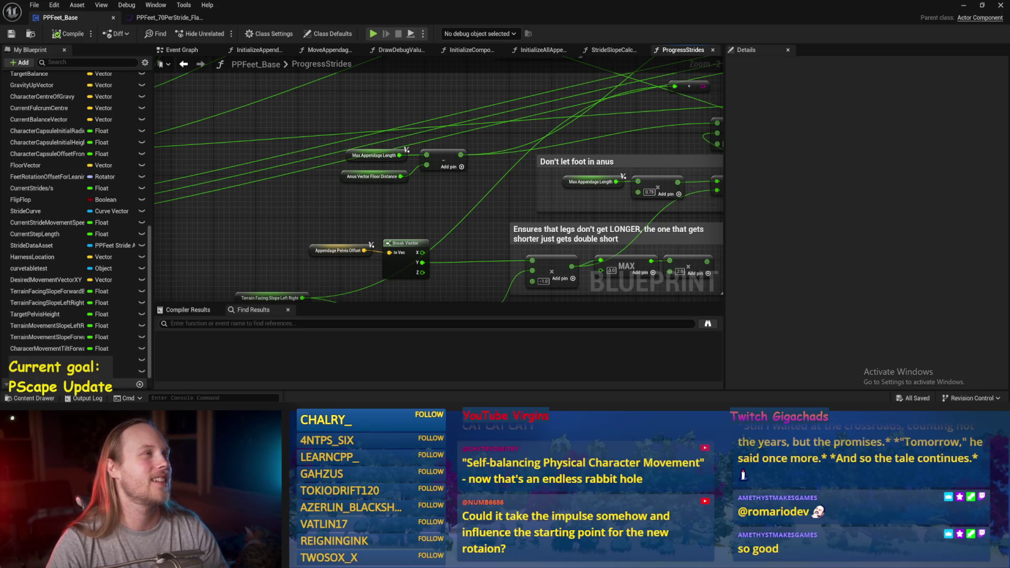
Step: Shift the MAX and multiply nodes further right in ProgressStrides and save
left_click_drag(474, 225, 447, 165)
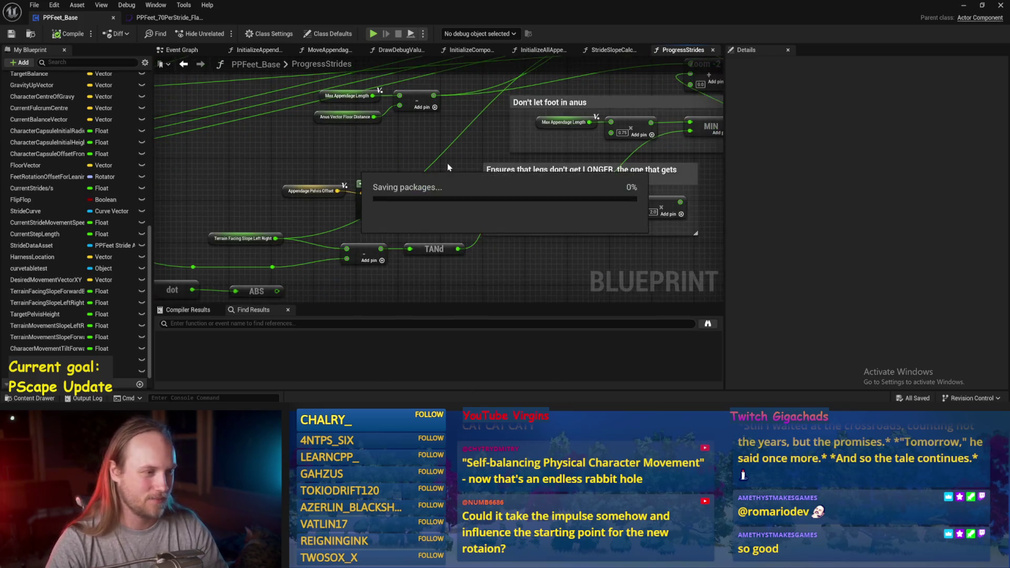
mouse_move(521, 195)
left_mouse_down()
mouse_move(560, 226)
mouse_move(593, 234)
left_mouse_up()
key("ctrl+s")
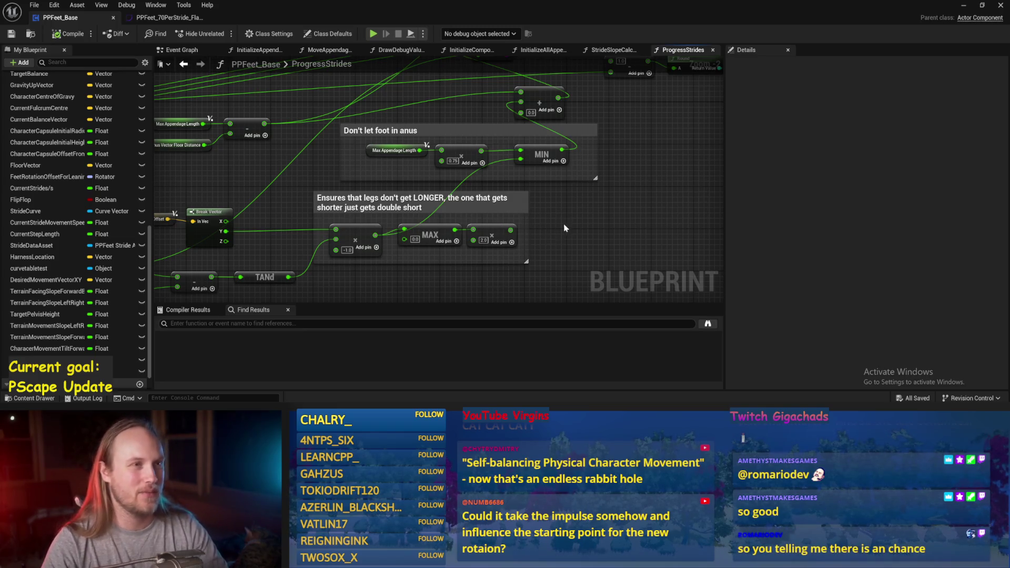
mouse_move(581, 225)
left_mouse_down()
mouse_move(397, 247)
mouse_move(489, 242)
mouse_move(434, 237)
left_mouse_up()
key("ctrl+s")
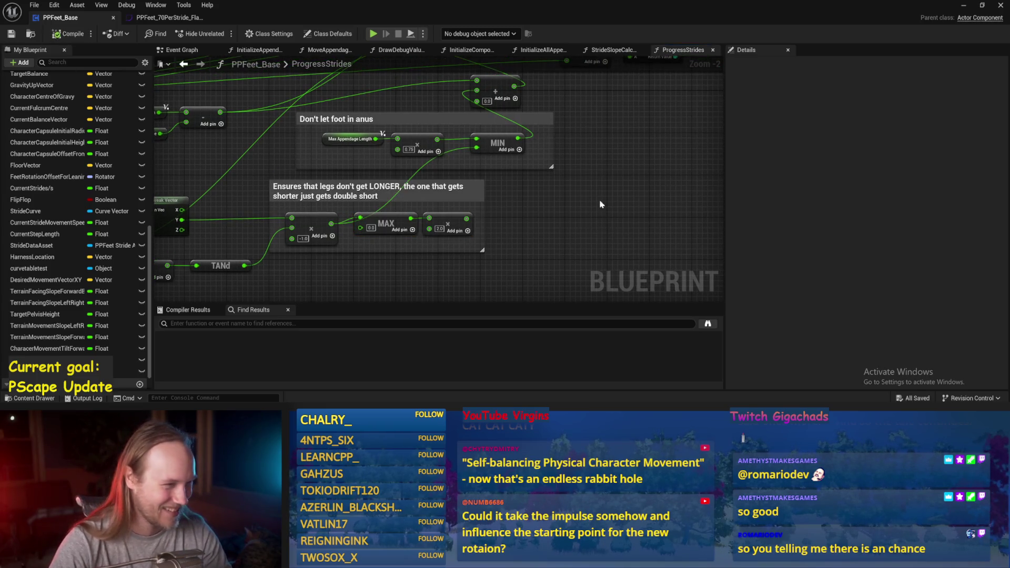
Step: Delete the double-to-string conversion node and save the blueprint
left_click_drag(600, 203, 568, 252)
scroll(589, 175, "down", 2)
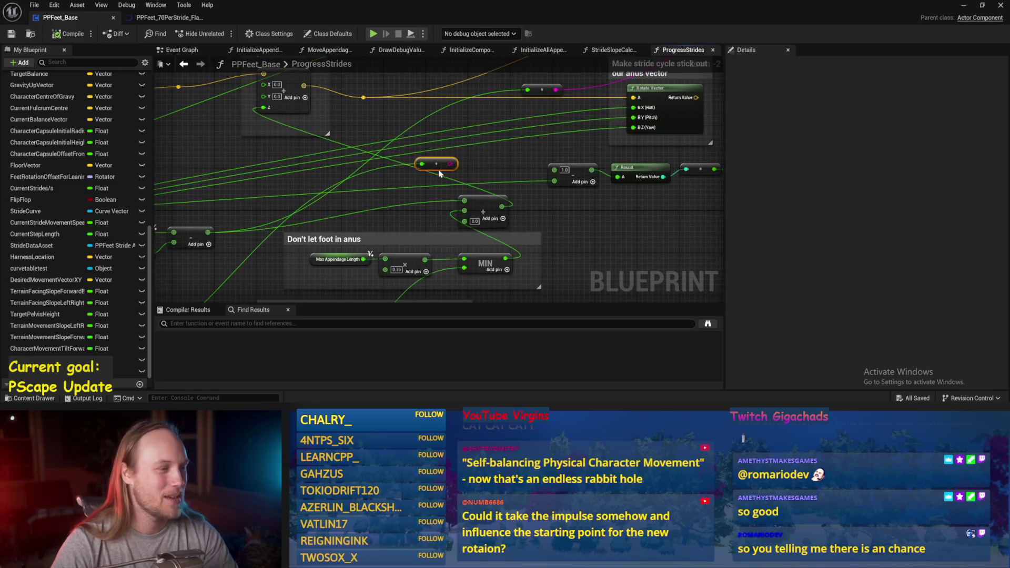
key("Delete")
scroll(436, 164, "up", 1)
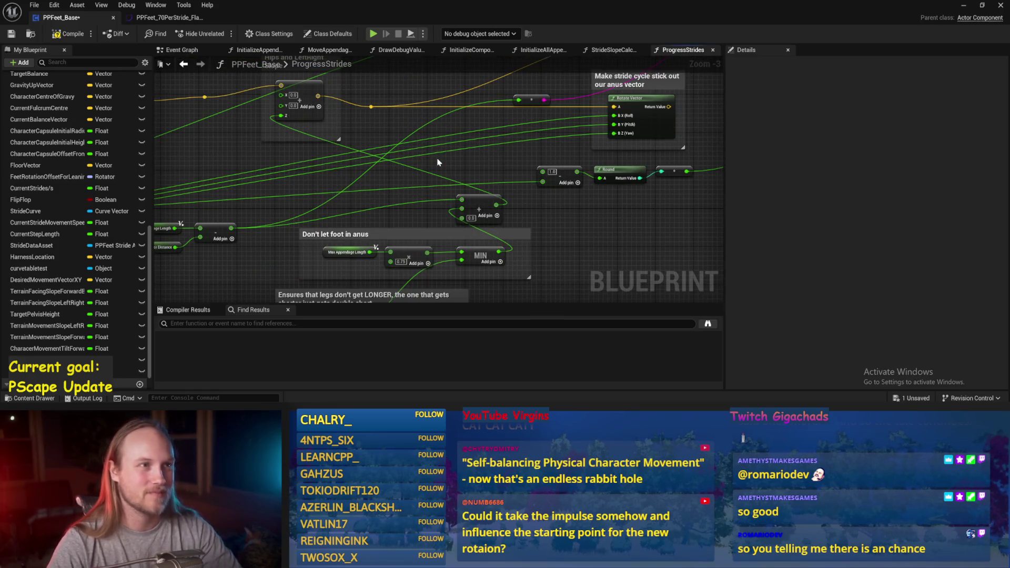
left_click_drag(589, 213, 541, 225)
key("ctrl+s")
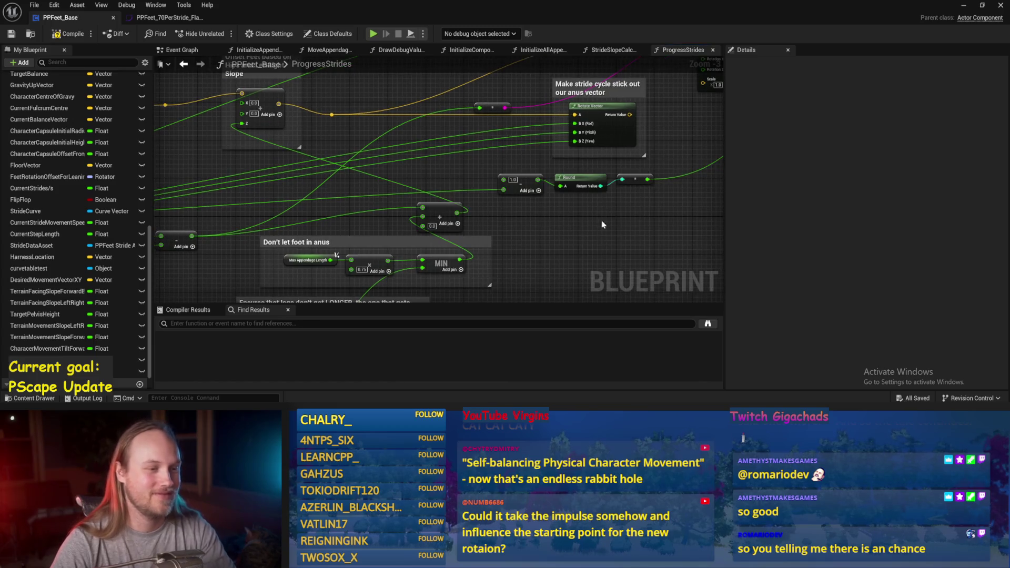
Step: Reposition the 1.0 and Round node group and save PPFeet_Base
left_click_drag(602, 225, 557, 231)
left_click_drag(521, 182, 584, 232)
mouse_move(448, 158)
left_mouse_down()
mouse_move(457, 186)
mouse_move(466, 131)
mouse_move(641, 125)
mouse_move(675, 105)
left_mouse_up()
scroll(468, 135, "down", 1)
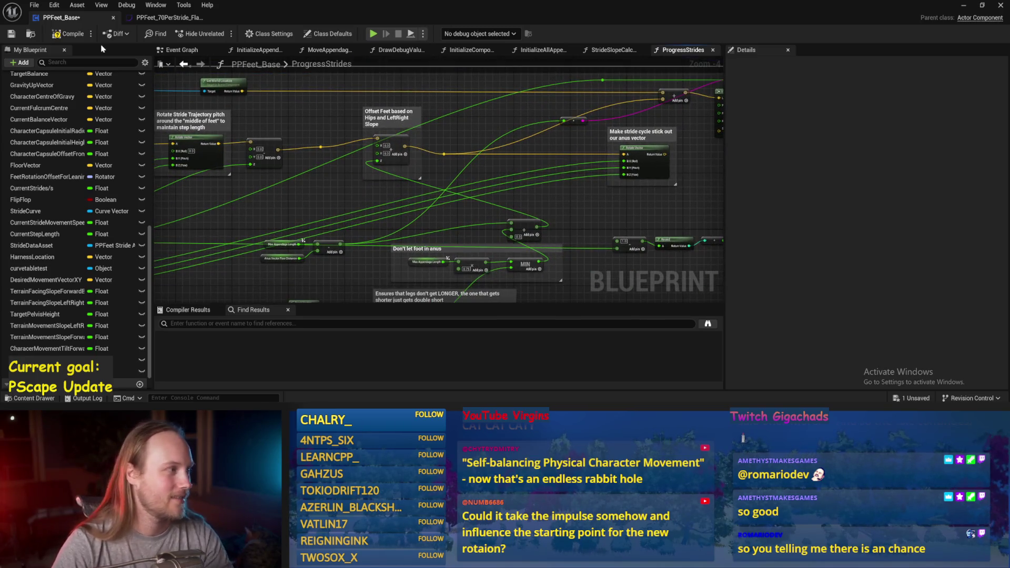
left_click(11, 33)
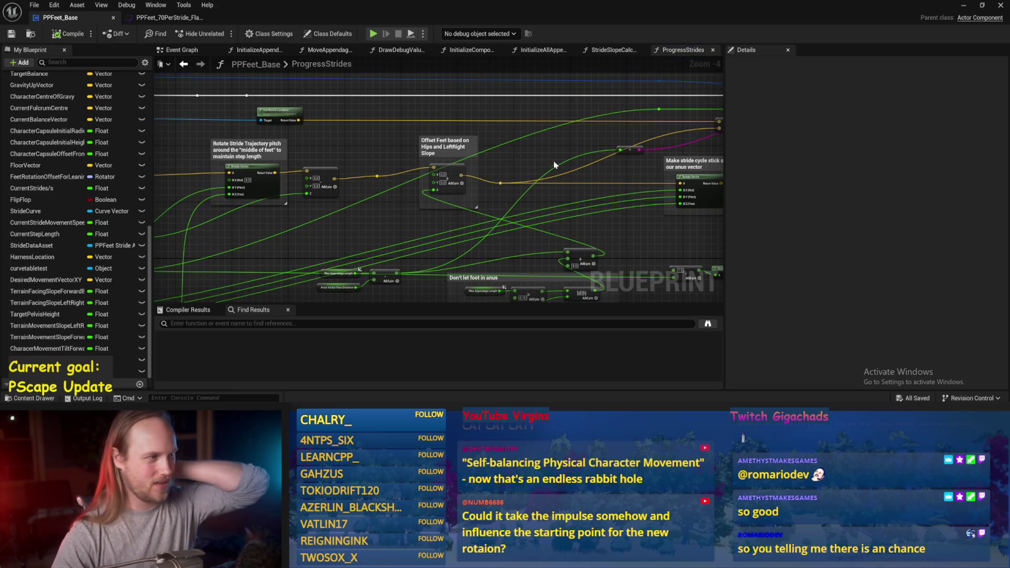
key("alt+Tab")
key("alt+Tab")
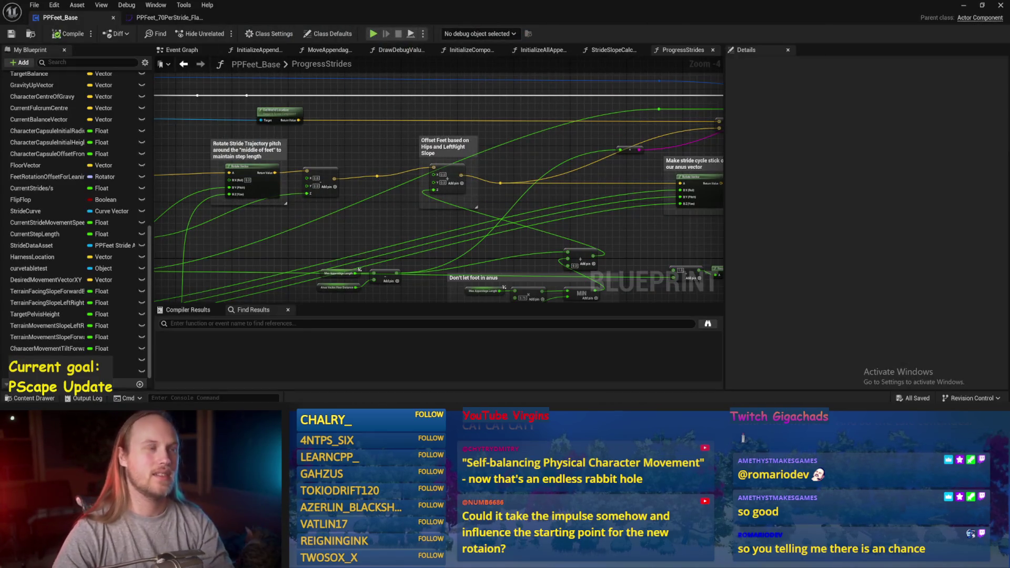
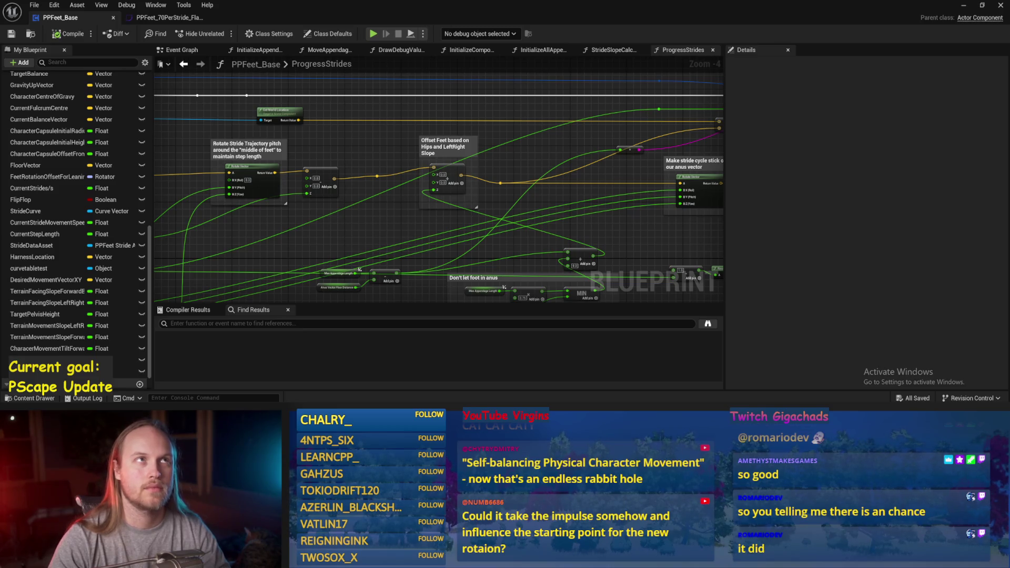
Step: Nudge the Make Vector node under Offset Feet down slightly and save the blueprint
left_click_drag(584, 126, 567, 164)
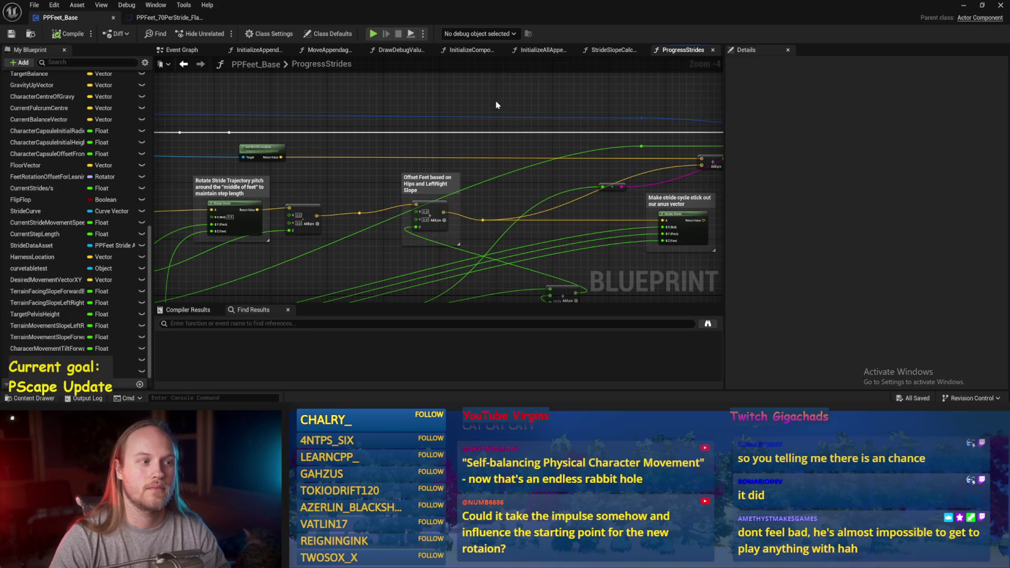
left_click_drag(496, 106, 503, 145)
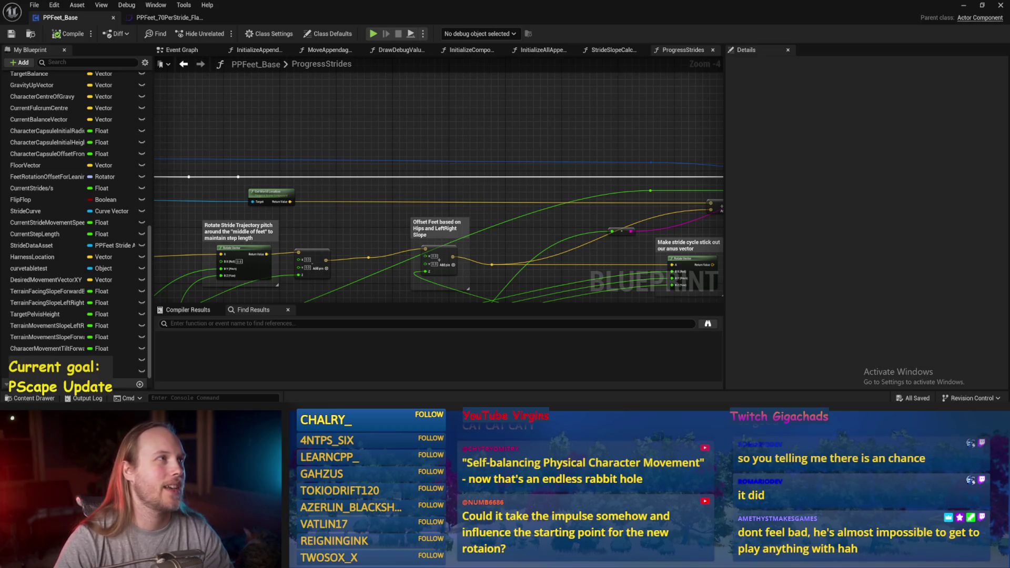
scroll(475, 129, "down", 1)
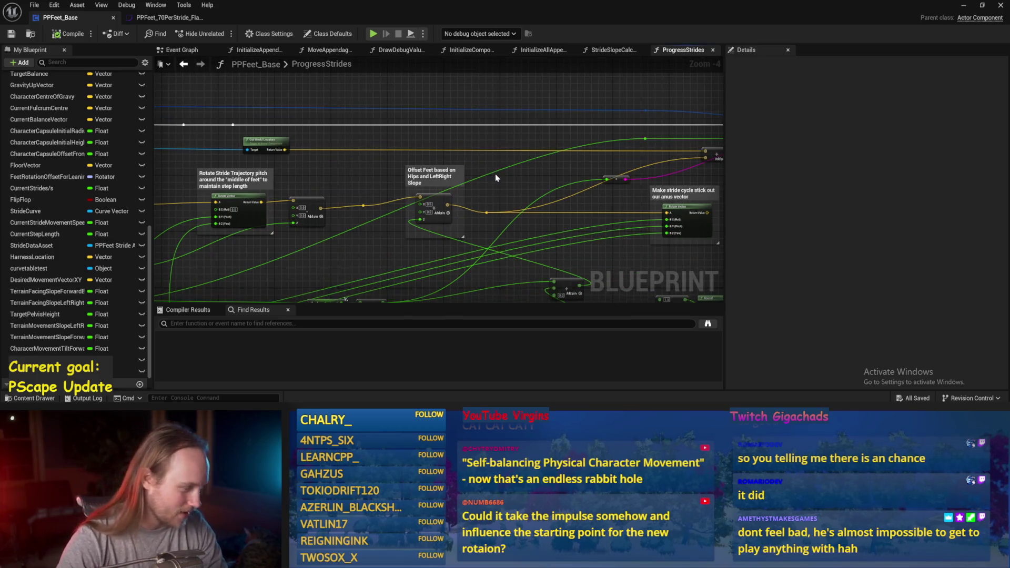
scroll(476, 160, "up", 1)
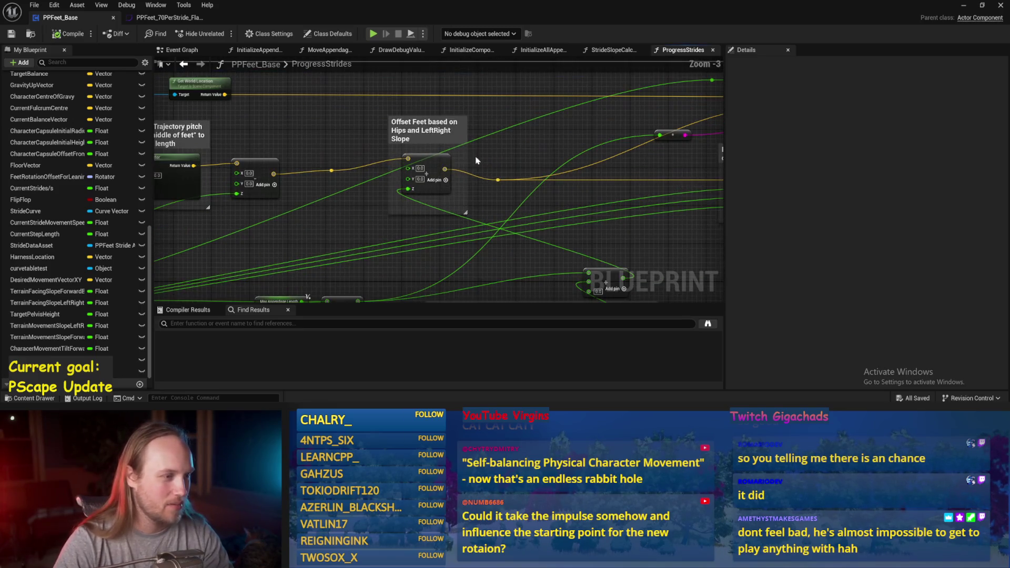
left_click_drag(434, 174, 434, 183)
mouse_move(521, 152)
left_mouse_down()
mouse_move(576, 156)
mouse_move(572, 199)
mouse_move(504, 227)
mouse_move(512, 149)
mouse_move(443, 210)
mouse_move(402, 181)
mouse_move(379, 129)
mouse_move(523, 147)
mouse_move(568, 176)
left_mouse_up()
key("ctrl+s")
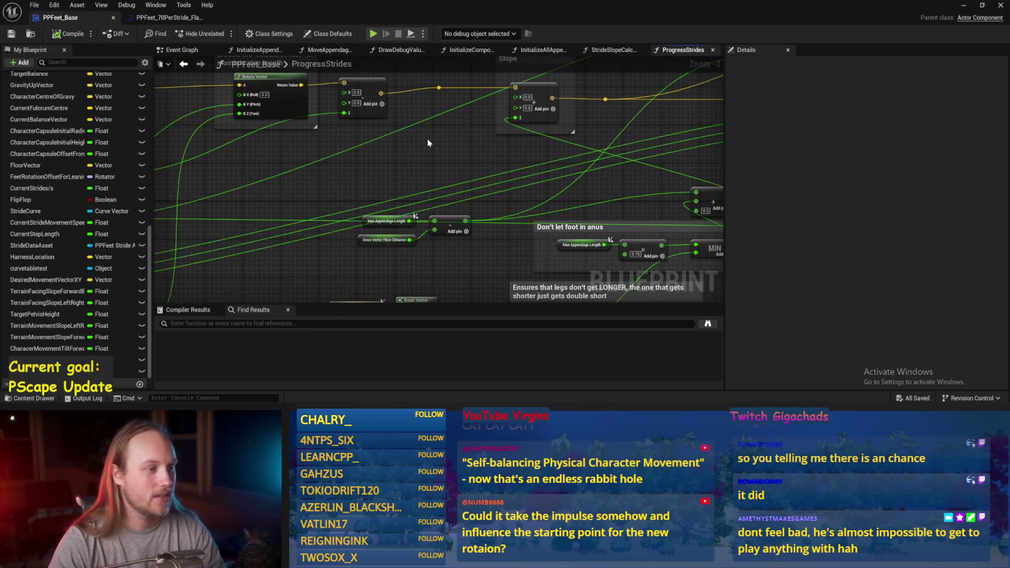
Step: Shift the Rotate Stride comment block slightly and save again
left_click_drag(427, 142, 581, 241)
left_click(421, 150)
mouse_move(421, 150)
left_mouse_down()
mouse_move(407, 184)
mouse_move(557, 141)
left_mouse_up()
mouse_move(214, 162)
left_mouse_down()
mouse_move(478, 165)
mouse_move(354, 143)
left_mouse_up()
key("ctrl+s")
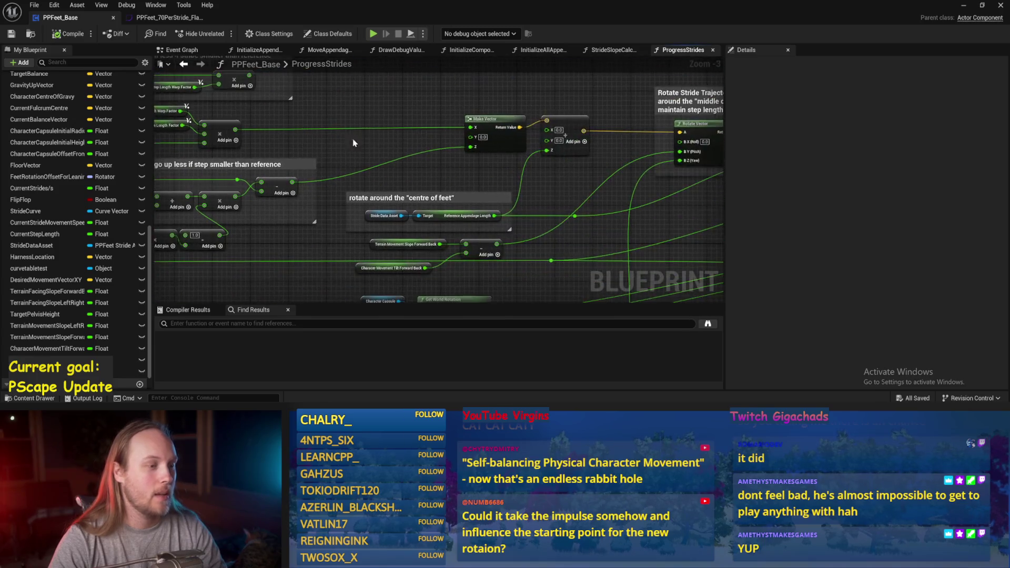
Step: Reposition the Rotate Vector and Offset Feet nodes slightly, save, and select the Add node
mouse_move(715, 157)
left_mouse_down()
mouse_move(552, 163)
mouse_move(397, 190)
left_mouse_up()
left_click(470, 142)
left_click(370, 158)
mouse_move(525, 210)
left_mouse_down()
mouse_move(454, 230)
mouse_move(419, 224)
left_mouse_up()
key("ctrl+s")
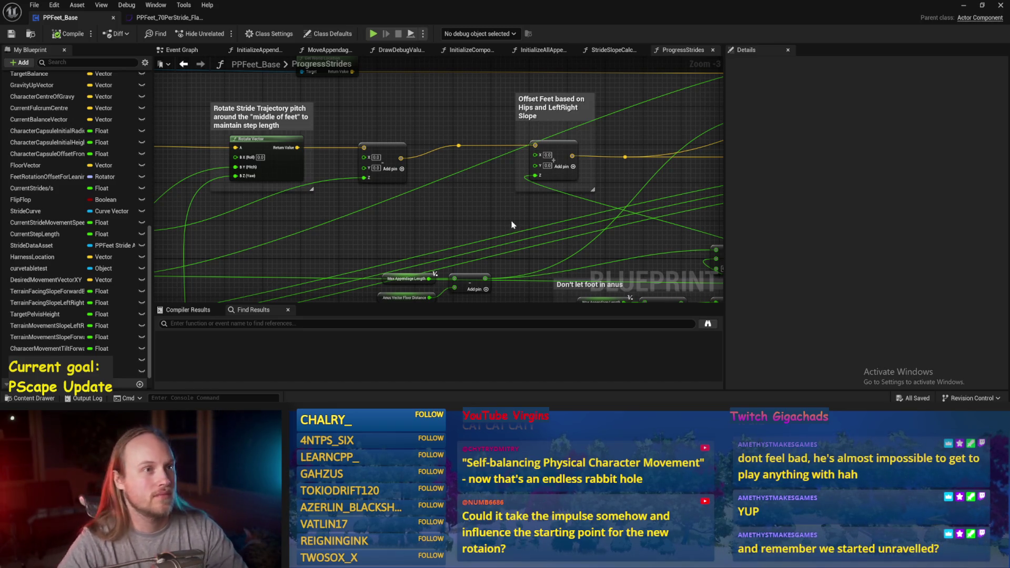
mouse_move(551, 232)
left_mouse_down()
mouse_move(558, 203)
mouse_move(537, 207)
mouse_move(571, 171)
mouse_move(490, 150)
mouse_move(383, 156)
mouse_move(472, 202)
left_mouse_up()
left_click(460, 209)
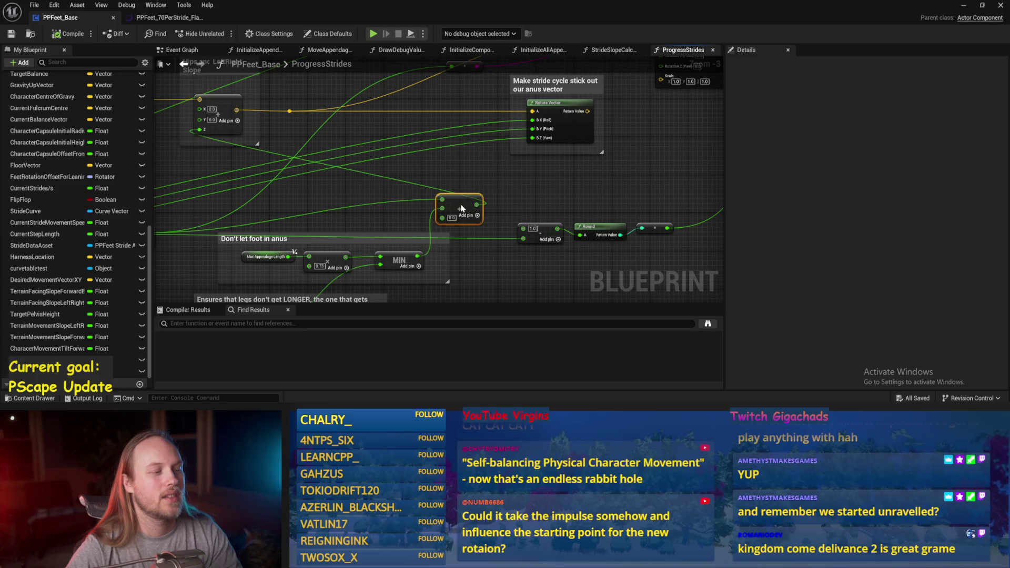
Step: Add a reroute point on the wire into Add and move it lower right
mouse_move(382, 200)
left_mouse_down()
mouse_move(473, 162)
mouse_move(273, 156)
mouse_move(357, 166)
mouse_move(345, 166)
left_mouse_up()
double_click(475, 168)
key("ctrl+s")
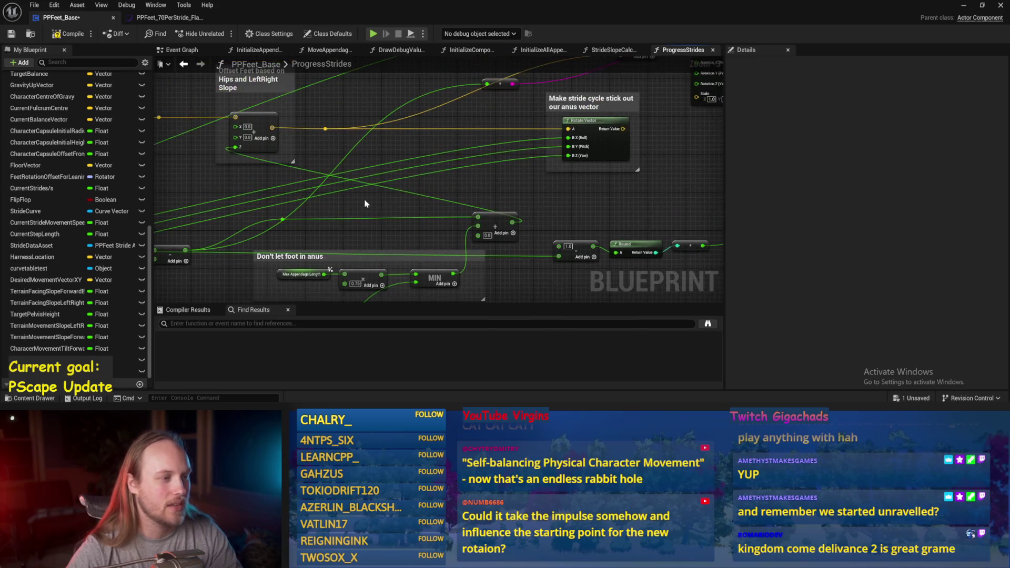
mouse_move(415, 159)
left_mouse_down()
mouse_move(637, 187)
mouse_move(596, 247)
left_mouse_up()
left_click_drag(563, 185, 562, 187)
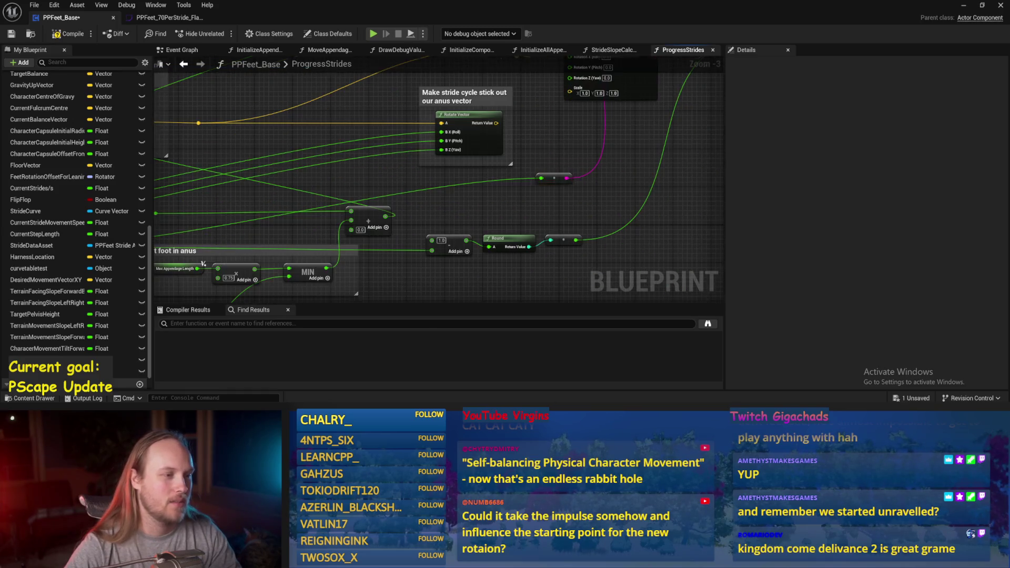
key("ctrl+s")
Step: Connect Rotate Vector's Return Value to the Add node and save the blueprint
left_click_drag(473, 166, 473, 94)
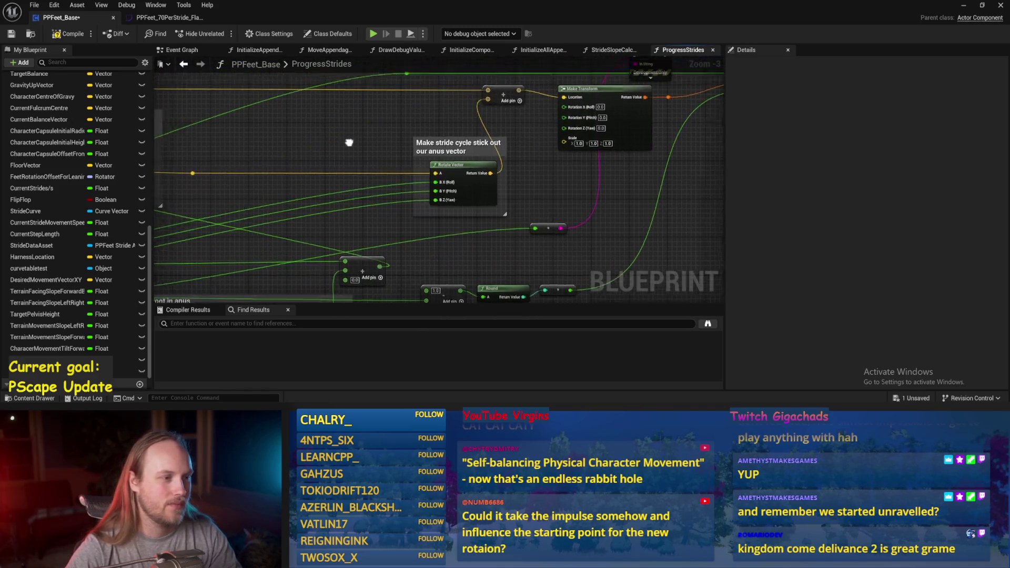
key("ctrl+s")
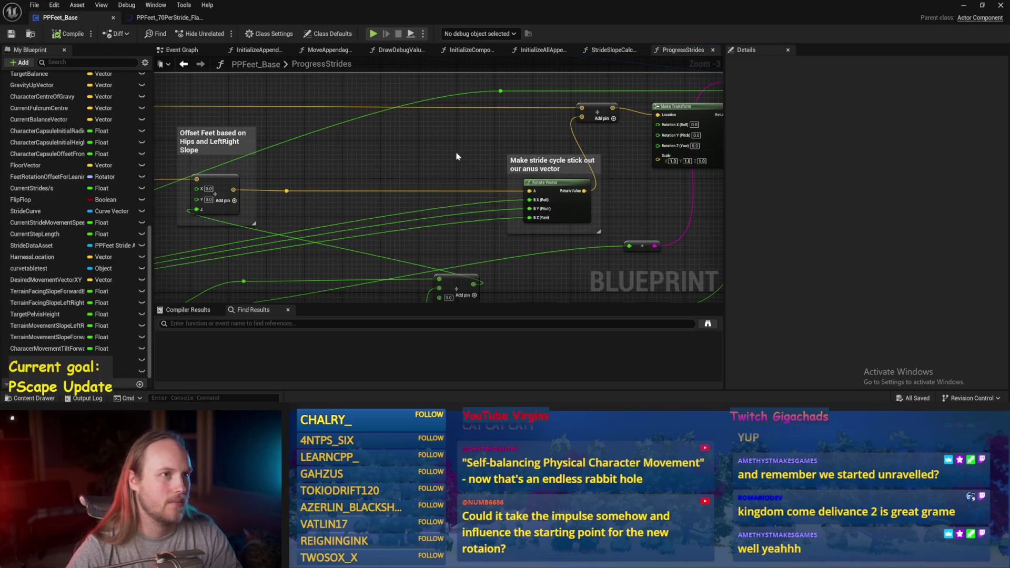
scroll(505, 119, "down", 1)
mouse_move(505, 115)
left_mouse_down()
mouse_move(568, 159)
mouse_move(518, 159)
left_mouse_up()
left_click(376, 169)
key("ctrl+s")
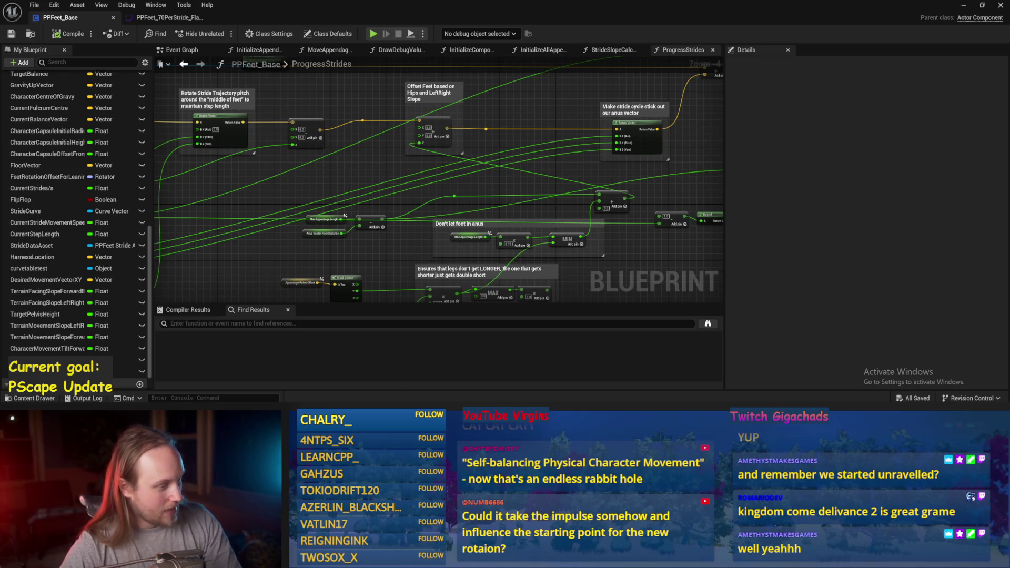
Step: Move the Max Appendage Length node group up and right in the graph
mouse_move(536, 170)
left_mouse_down()
mouse_move(496, 157)
mouse_move(379, 157)
mouse_move(604, 158)
mouse_move(641, 116)
left_mouse_up()
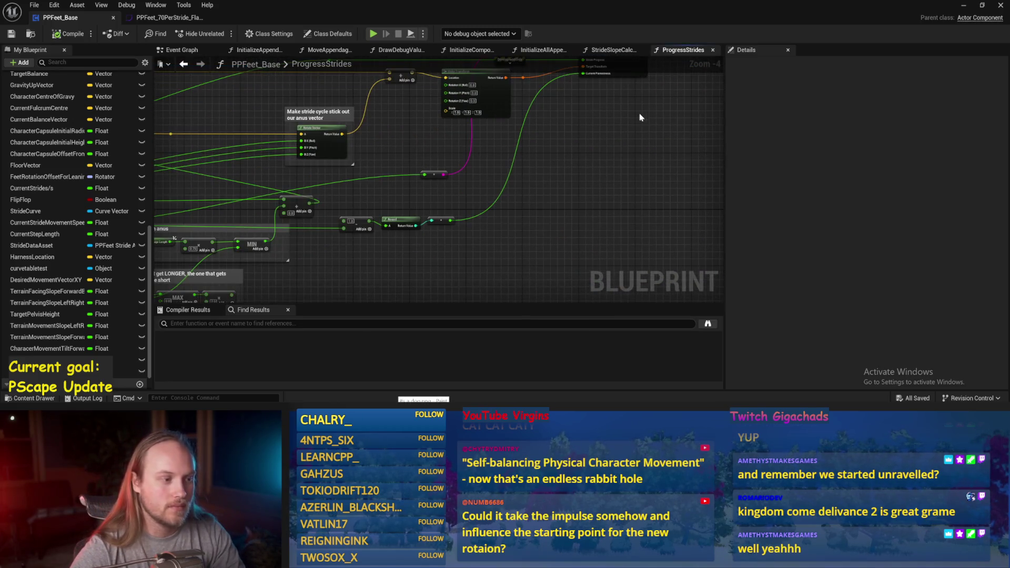
mouse_move(412, 182)
left_mouse_down()
mouse_move(485, 142)
mouse_move(533, 138)
mouse_move(510, 225)
mouse_move(560, 194)
left_mouse_up()
mouse_move(375, 215)
left_mouse_down()
mouse_move(470, 243)
mouse_move(454, 202)
mouse_move(471, 178)
left_mouse_up()
left_click_drag(551, 195, 364, 185)
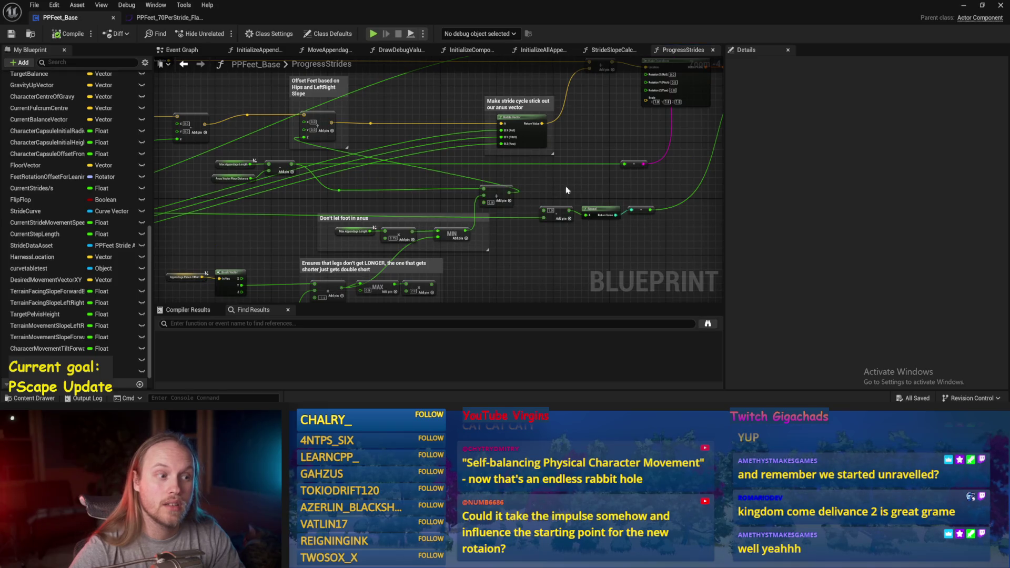
left_click_drag(566, 191, 478, 199)
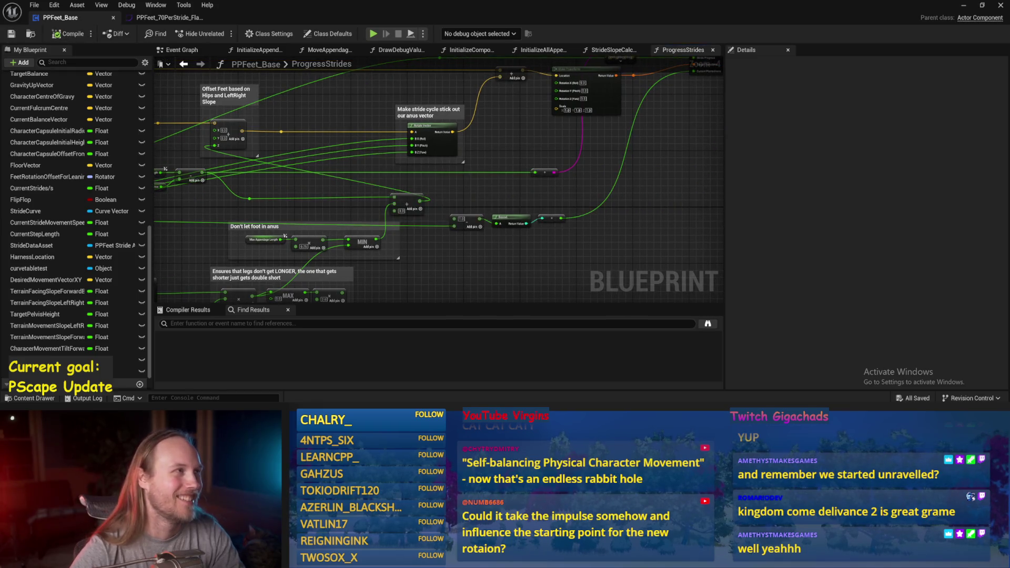
left_click_drag(626, 192, 626, 215)
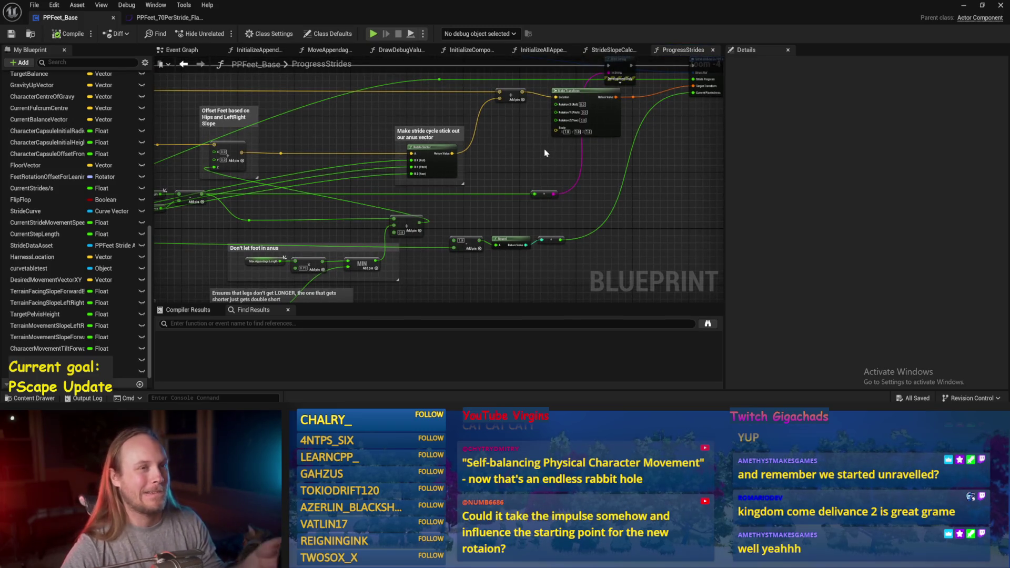
left_click_drag(398, 205, 505, 201)
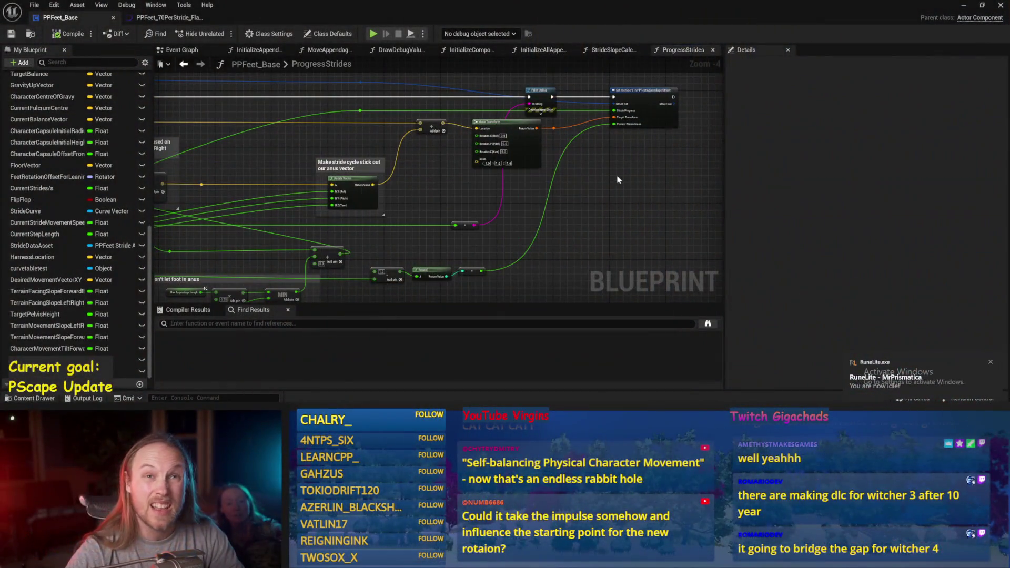
scroll(526, 185, "up", 1)
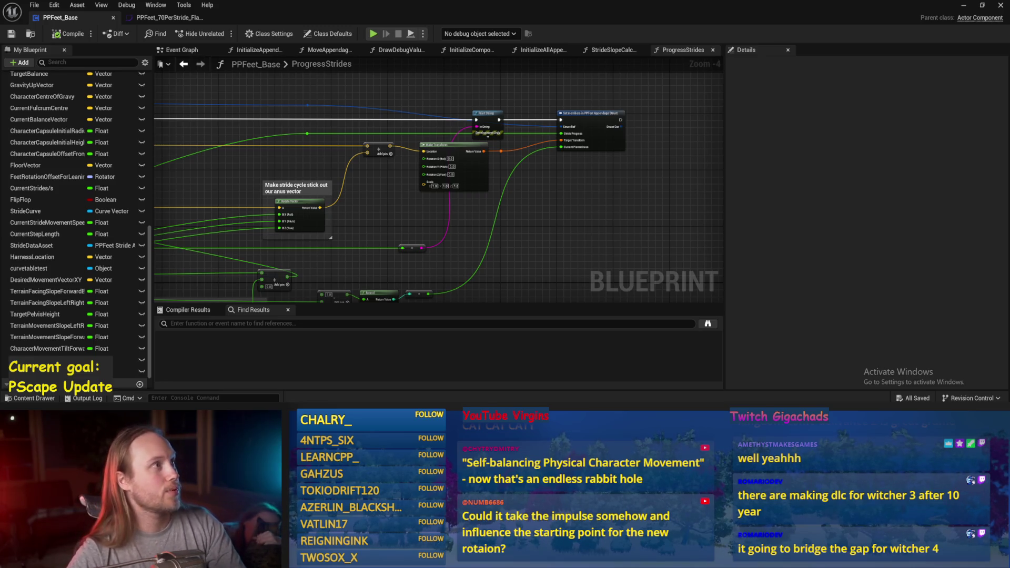
left_click_drag(571, 196, 575, 175)
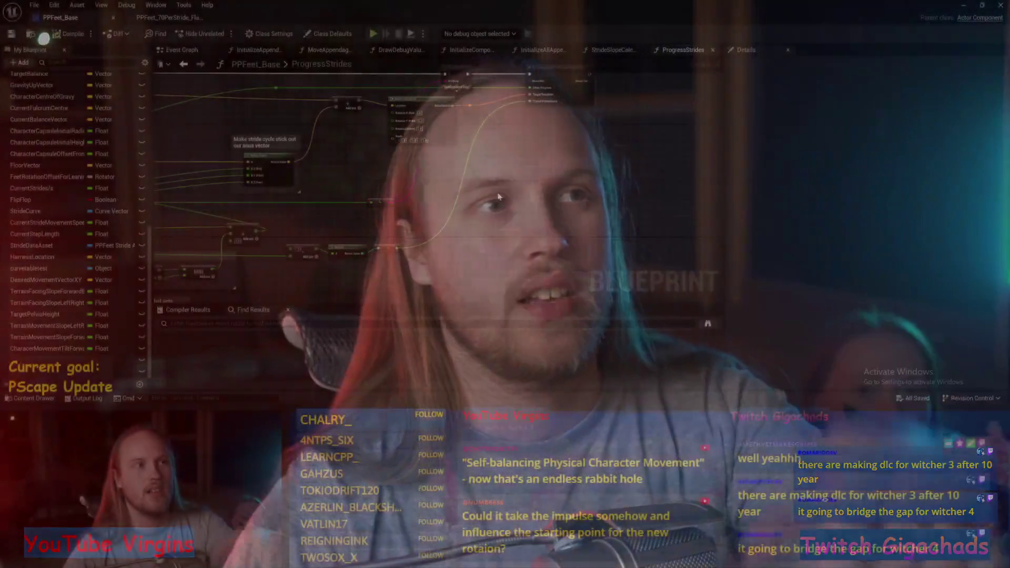
Step: Move the Offset Feet comment block to the right and deselect it
left_click_drag(499, 197, 553, 218)
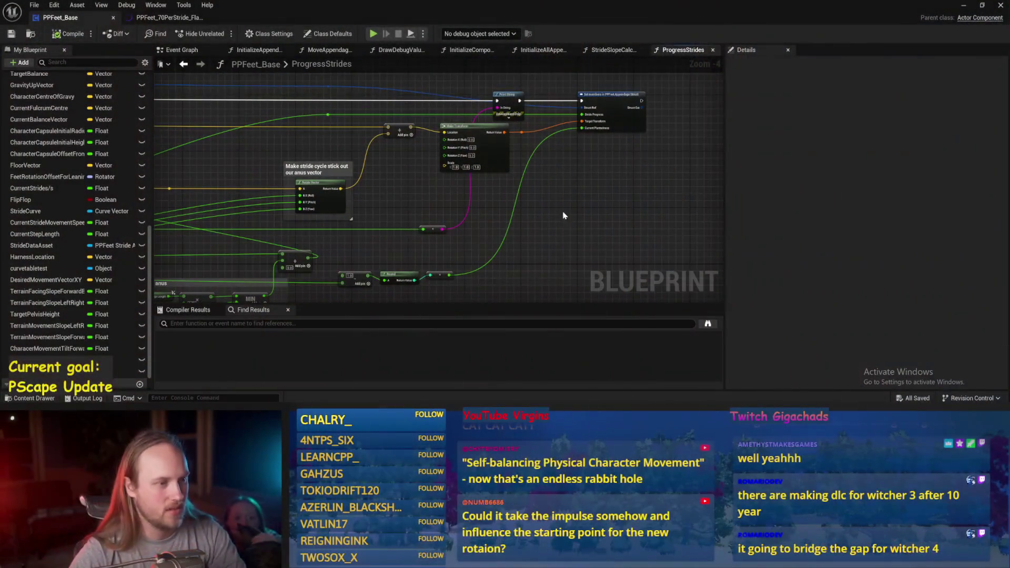
left_click_drag(405, 207, 517, 182)
mouse_move(334, 210)
left_mouse_down()
mouse_move(457, 192)
mouse_move(444, 196)
left_mouse_up()
left_click(347, 138)
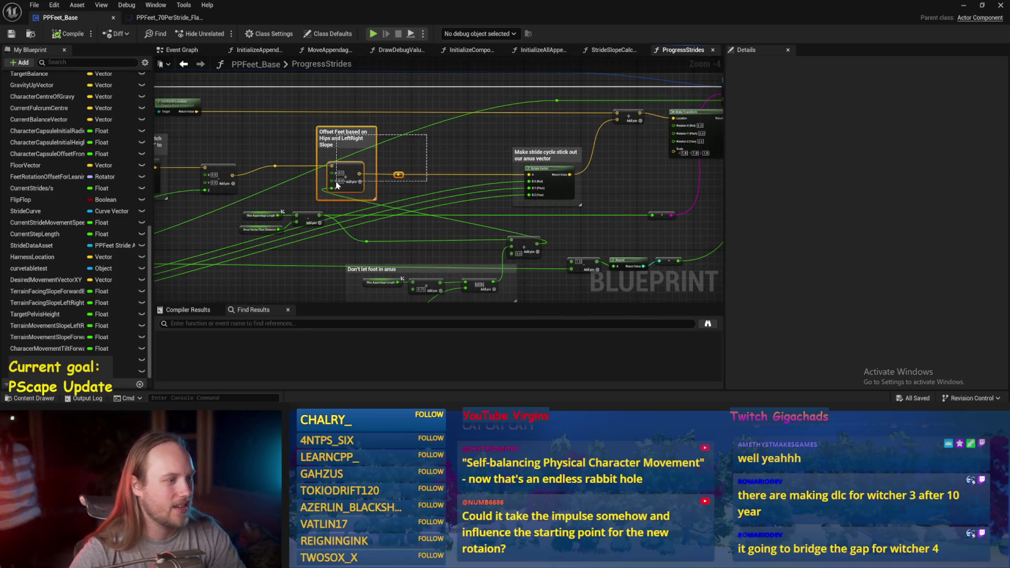
mouse_move(349, 175)
left_mouse_down()
mouse_move(456, 175)
mouse_move(374, 194)
left_mouse_up()
left_click(456, 175)
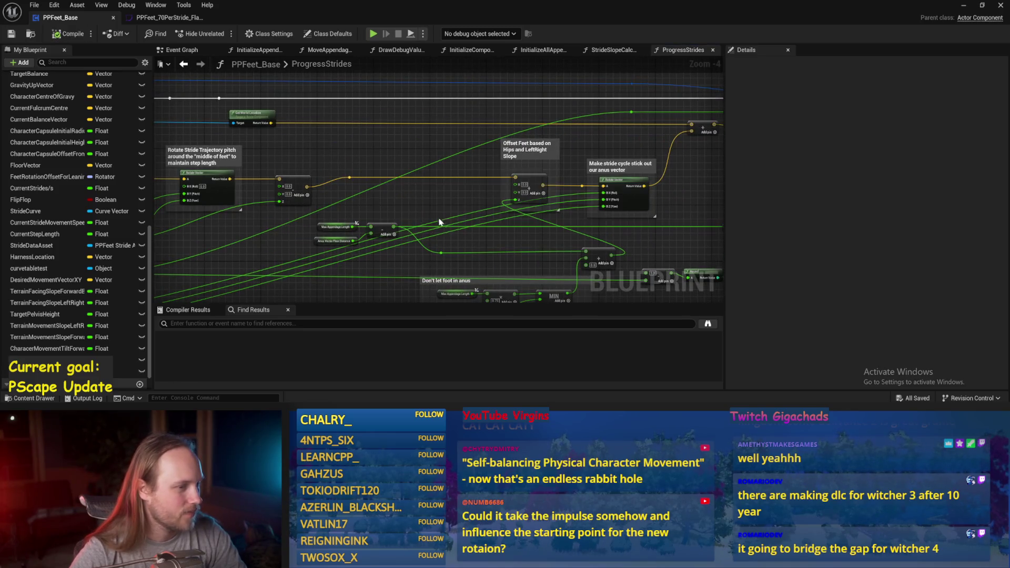
Step: Minimize the Blueprint editor and start Play In Editor with Alt+P
mouse_move(547, 207)
left_mouse_down()
mouse_move(548, 178)
mouse_move(656, 167)
left_mouse_up()
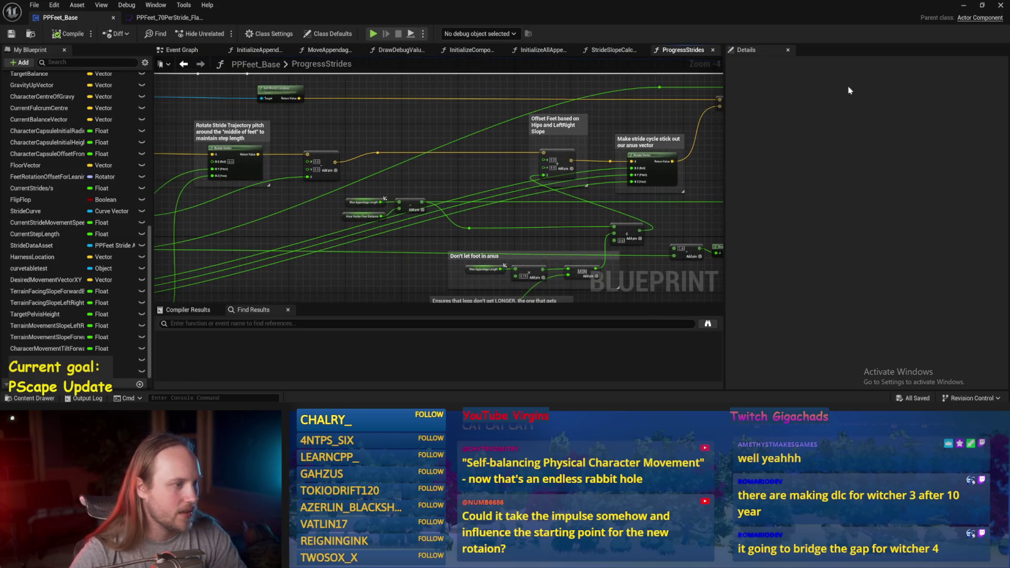
left_click(965, 6)
key("alt+p")
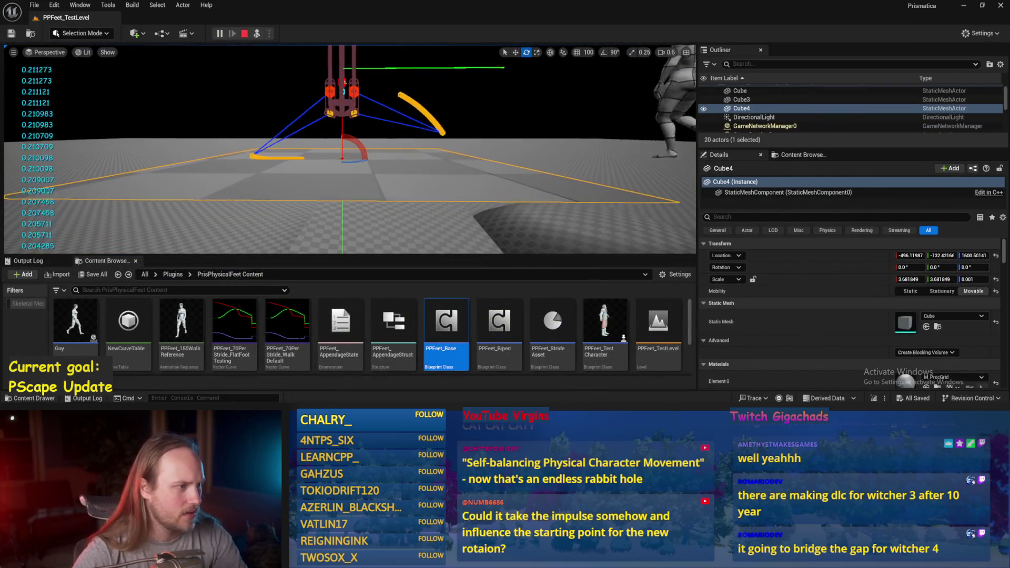
Step: Tilt Cube4 to about 47 and 67 degrees, then a shallow slope and a second axis
left_click_drag(366, 158, 374, 140)
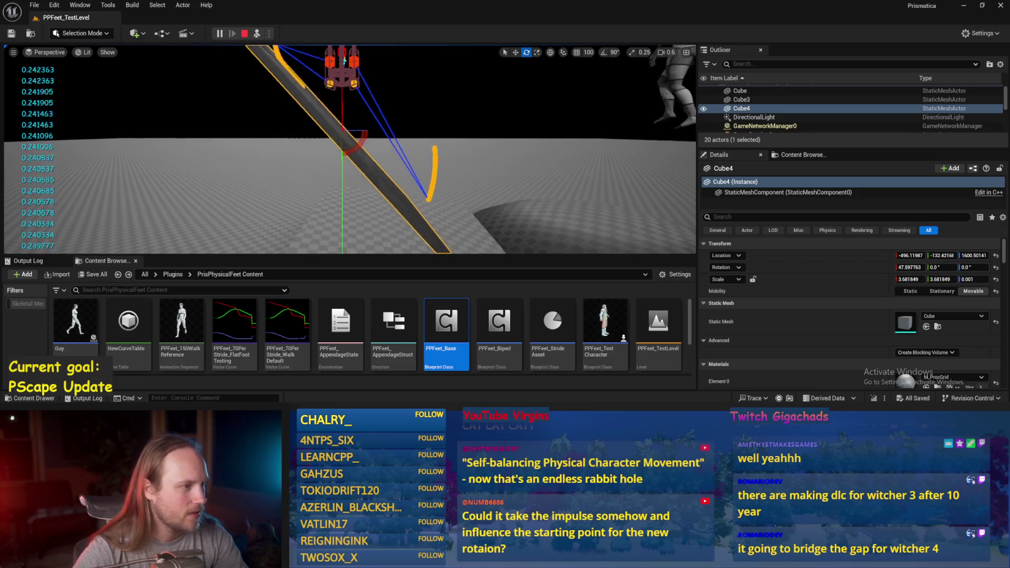
left_click_drag(351, 125, 347, 127)
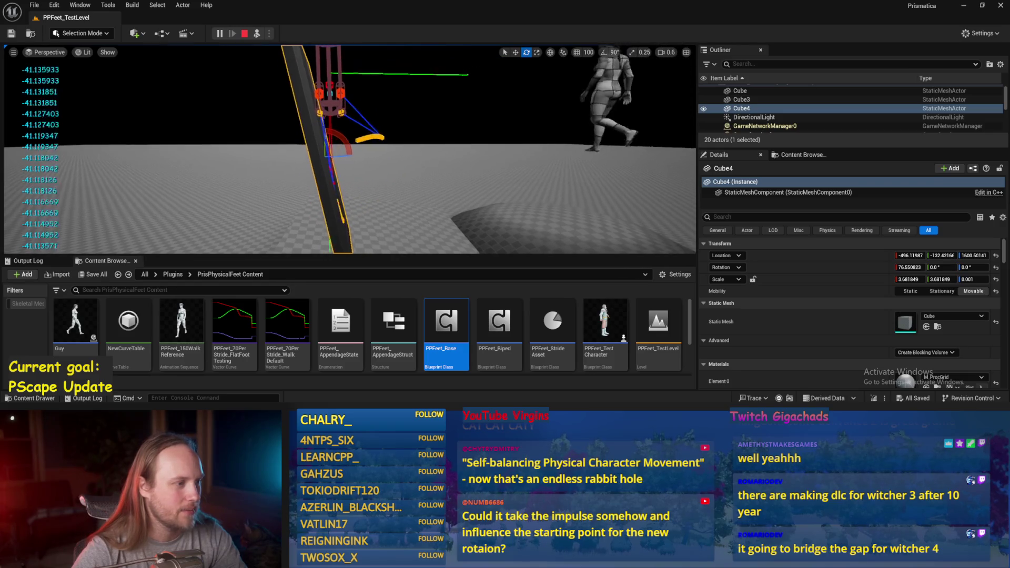
mouse_move(362, 139)
left_mouse_down()
mouse_move(302, 145)
mouse_move(363, 150)
mouse_move(374, 163)
mouse_move(347, 158)
mouse_move(363, 157)
left_mouse_up()
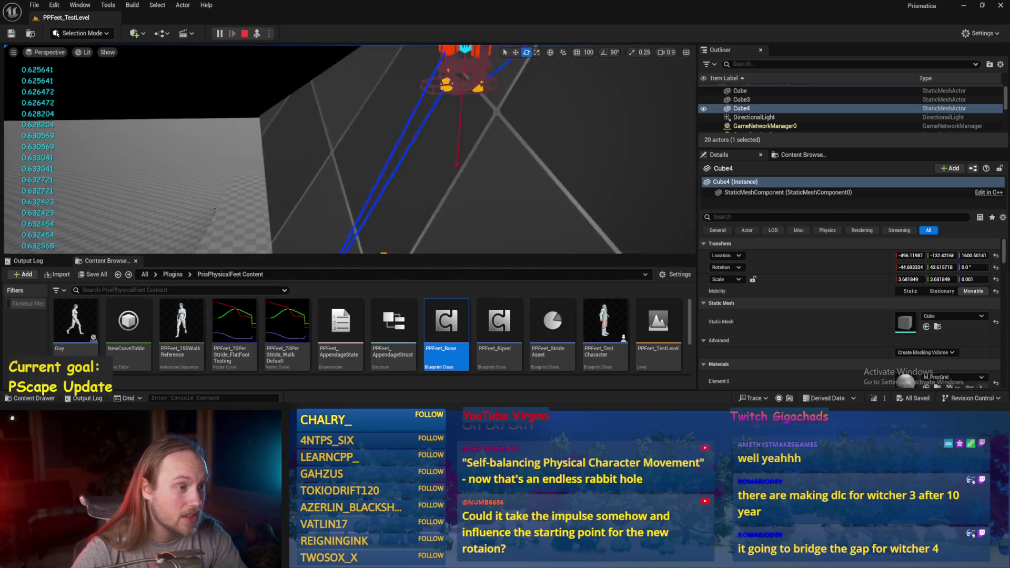
mouse_move(410, 158)
left_mouse_down()
mouse_move(427, 111)
mouse_move(436, 113)
left_mouse_up()
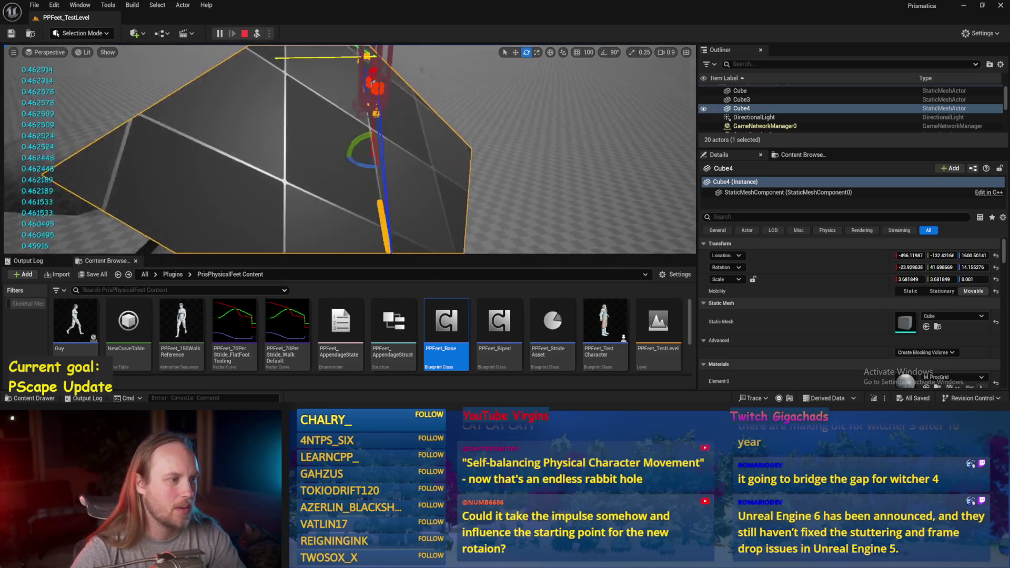
mouse_move(387, 147)
left_mouse_down()
mouse_move(374, 167)
mouse_move(391, 188)
left_mouse_up()
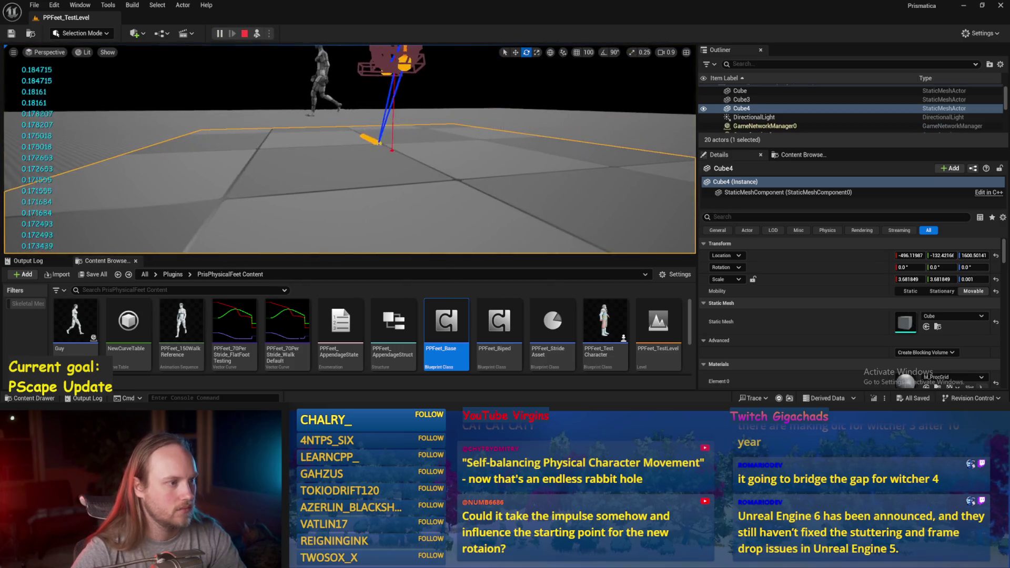
Step: Tilt Cube4 to about -58 degrees pitch, then reset it flat
left_click_drag(278, 150, 278, 149)
left_click_drag(360, 145, 327, 151)
left_click_drag(394, 146, 393, 146)
left_click_drag(634, 178, 634, 177)
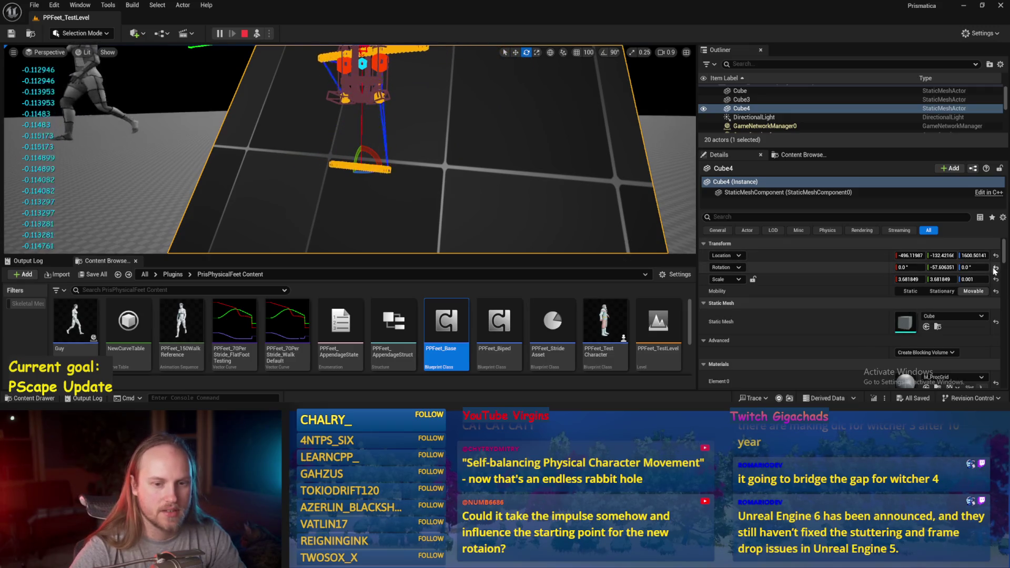
left_click(996, 269)
Step: Tilt the slab to -54 degrees, reset it, tilt to -40, then stop playing
left_click_drag(382, 141, 361, 137)
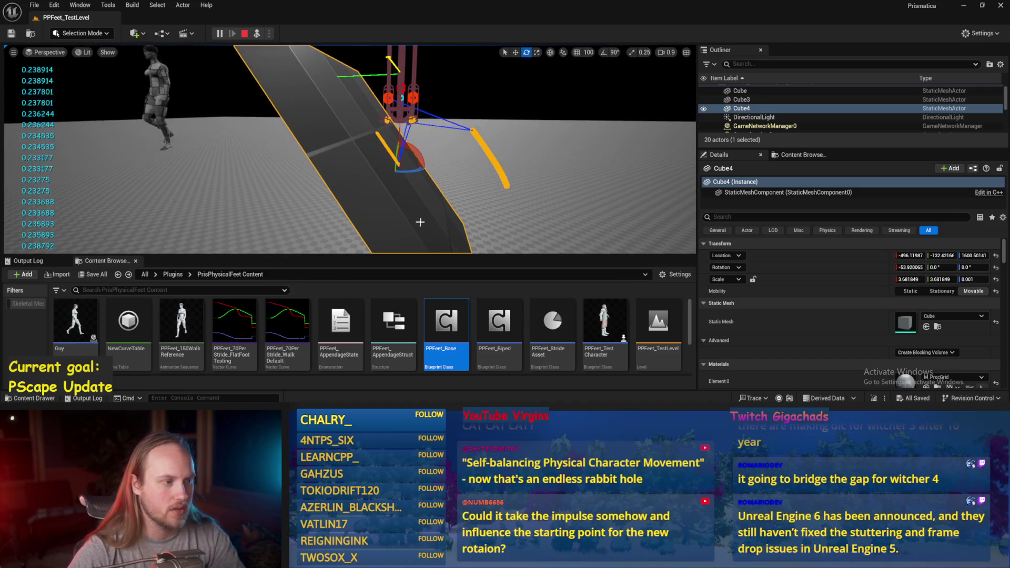
left_click_drag(431, 213, 432, 213)
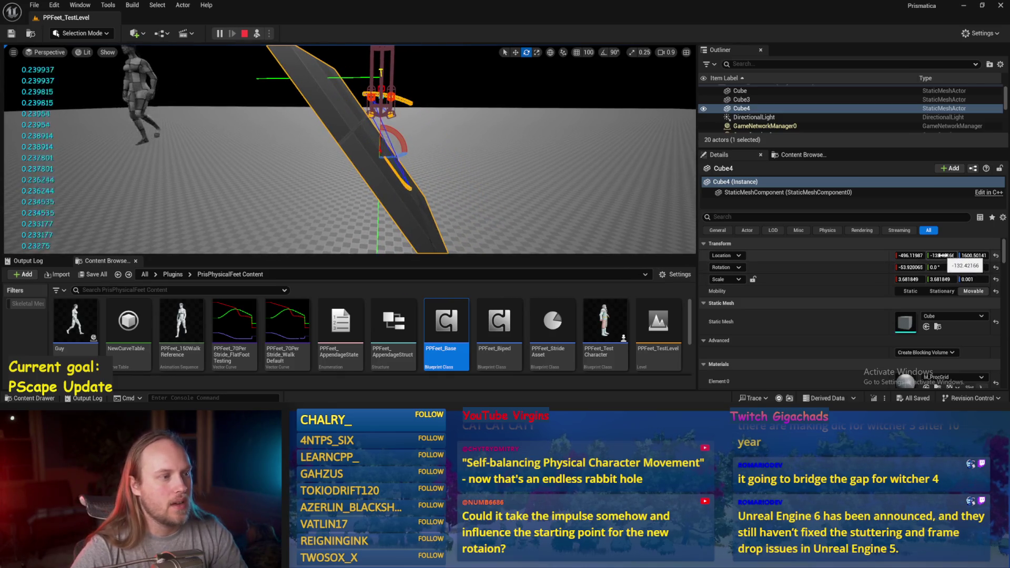
left_click(996, 268)
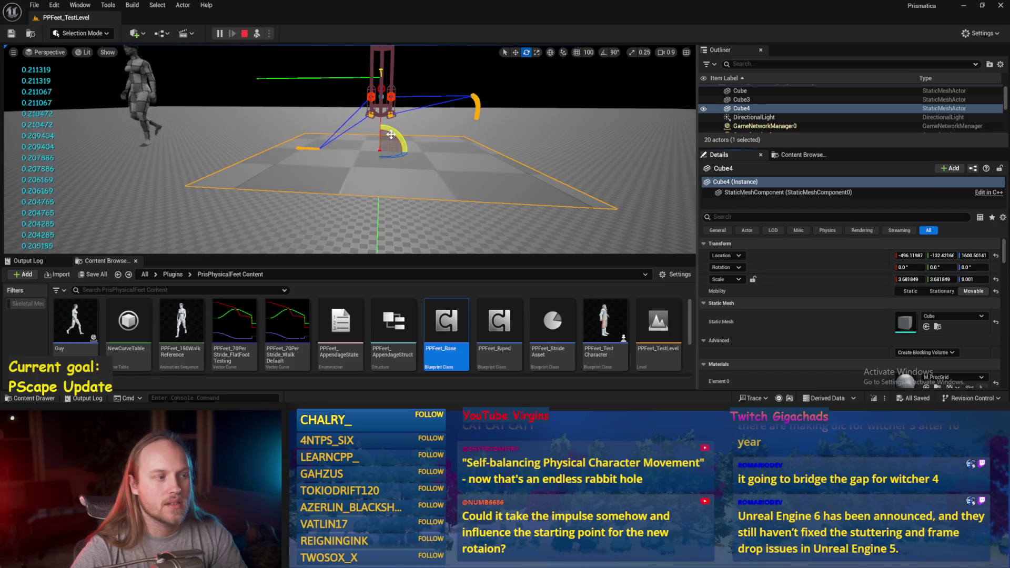
mouse_move(380, 140)
left_mouse_down()
mouse_move(347, 149)
mouse_move(354, 108)
mouse_move(476, 139)
left_mouse_up()
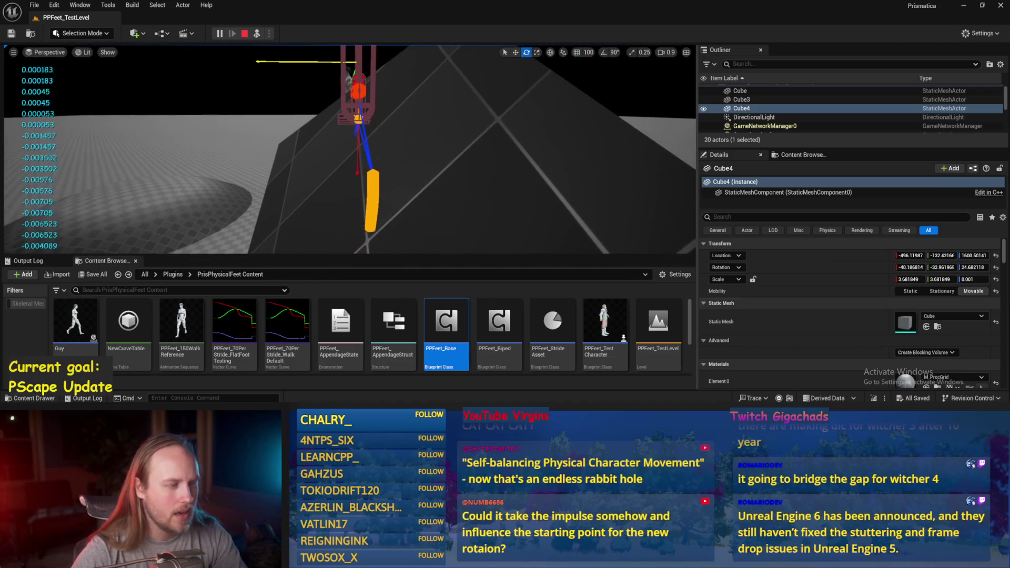
key("Escape")
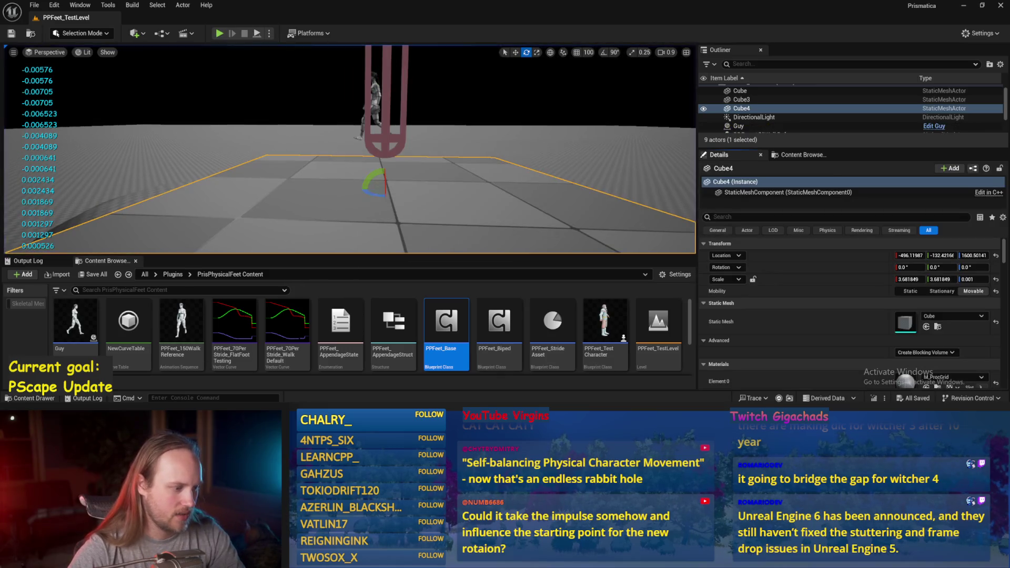
Step: Wire the TANd output into Print String's In String, compile and save PPFeet_Base
left_click(371, 381)
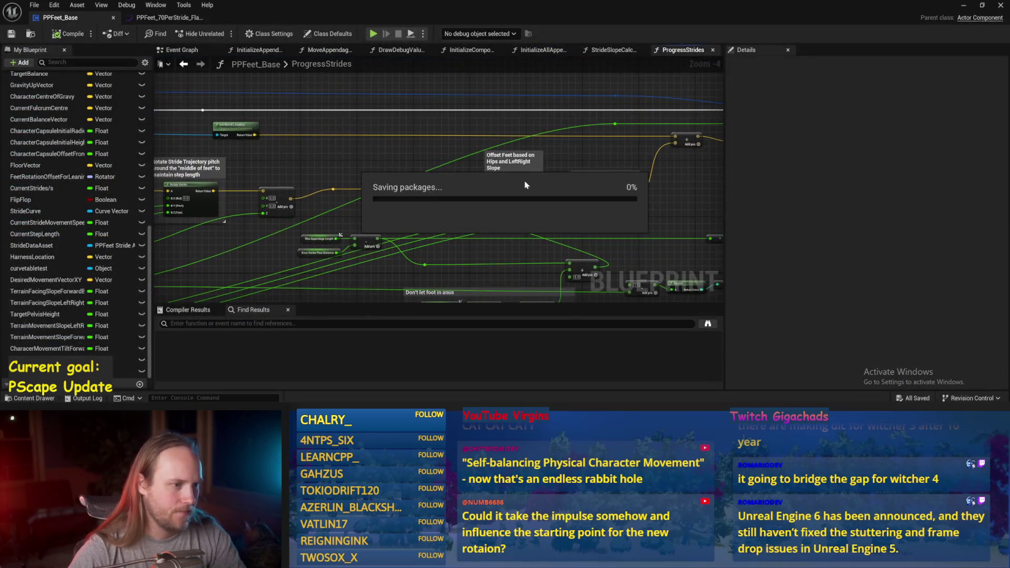
left_click_drag(506, 158, 347, 171)
left_click_drag(513, 163, 576, 143)
scroll(529, 160, "up", 1)
mouse_move(419, 183)
left_mouse_down()
mouse_move(408, 232)
mouse_move(469, 90)
left_mouse_up()
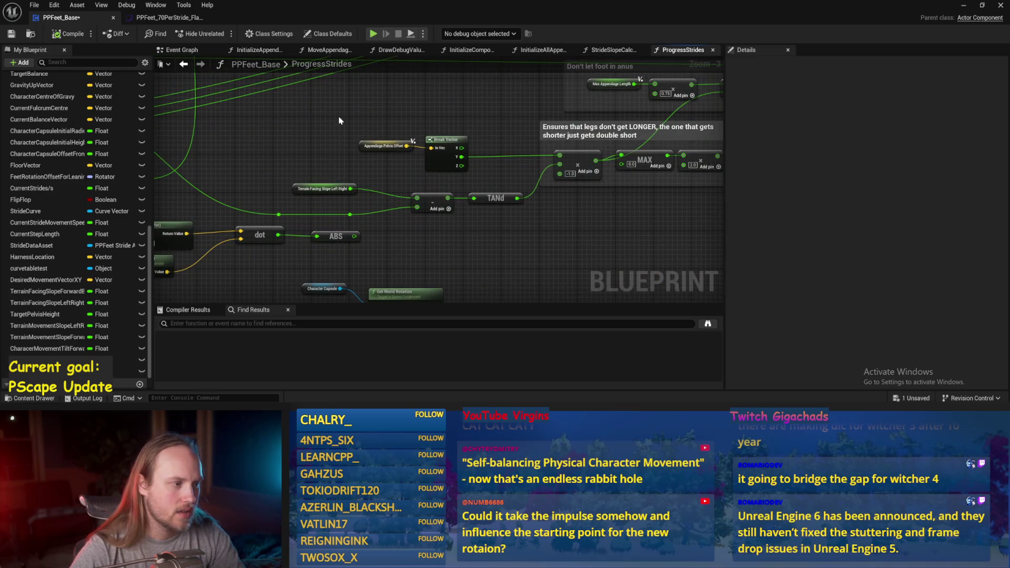
mouse_move(339, 121)
left_mouse_down()
mouse_move(329, 139)
mouse_move(579, 165)
mouse_move(349, 155)
left_mouse_up()
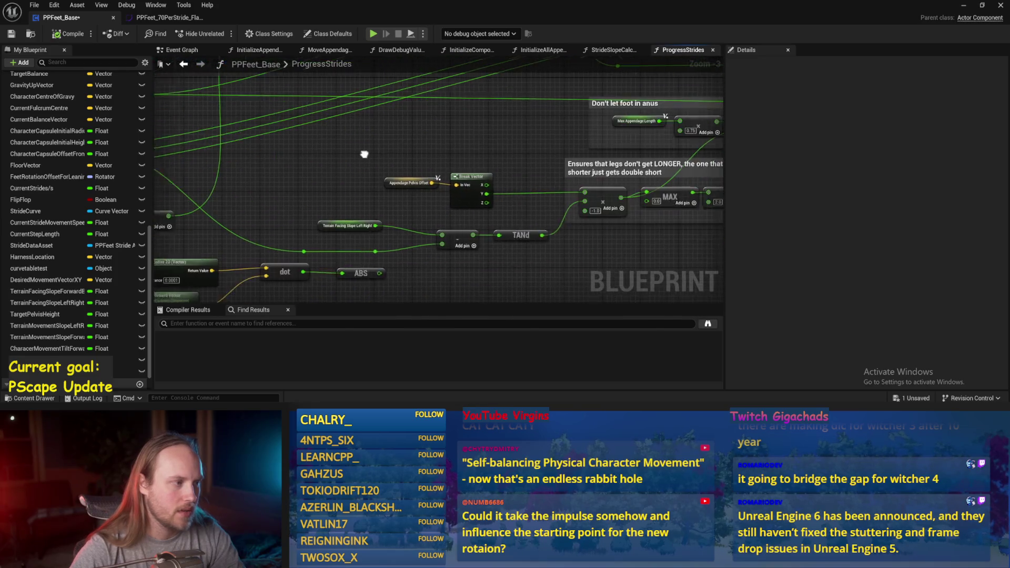
mouse_move(528, 238)
left_mouse_down()
mouse_move(636, 100)
mouse_move(481, 217)
left_mouse_up()
left_click_drag(483, 161, 485, 153)
left_click(11, 34)
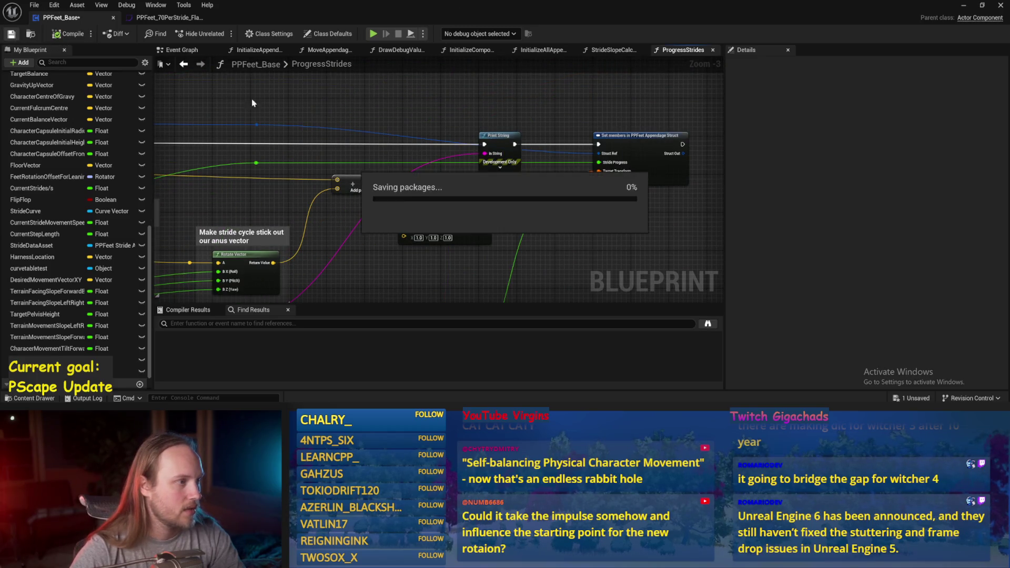
left_click(966, 5)
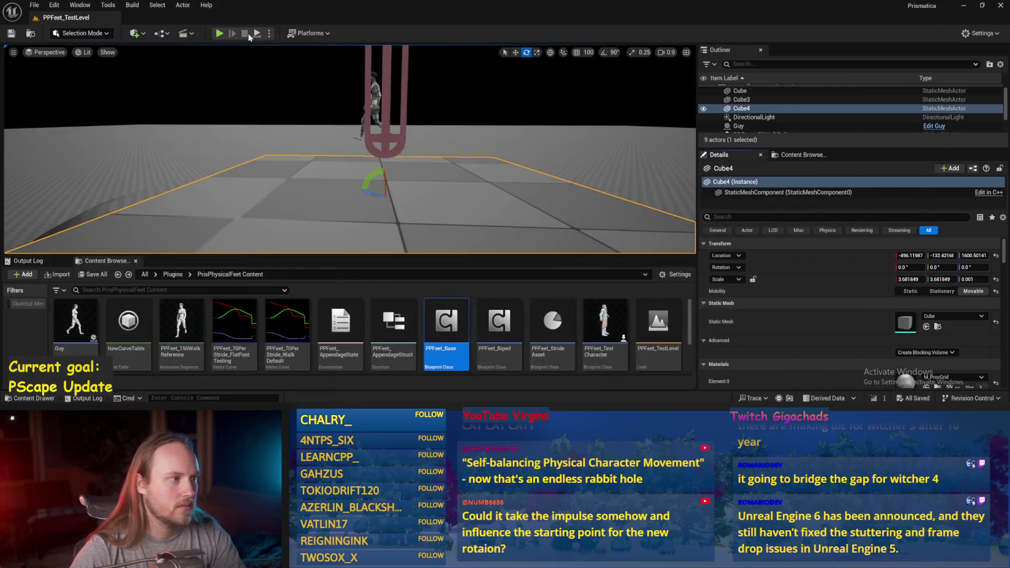
Step: Play the level and tilt Cube4 to about 28 then 47 degrees, viewing the prints
key("alt+p")
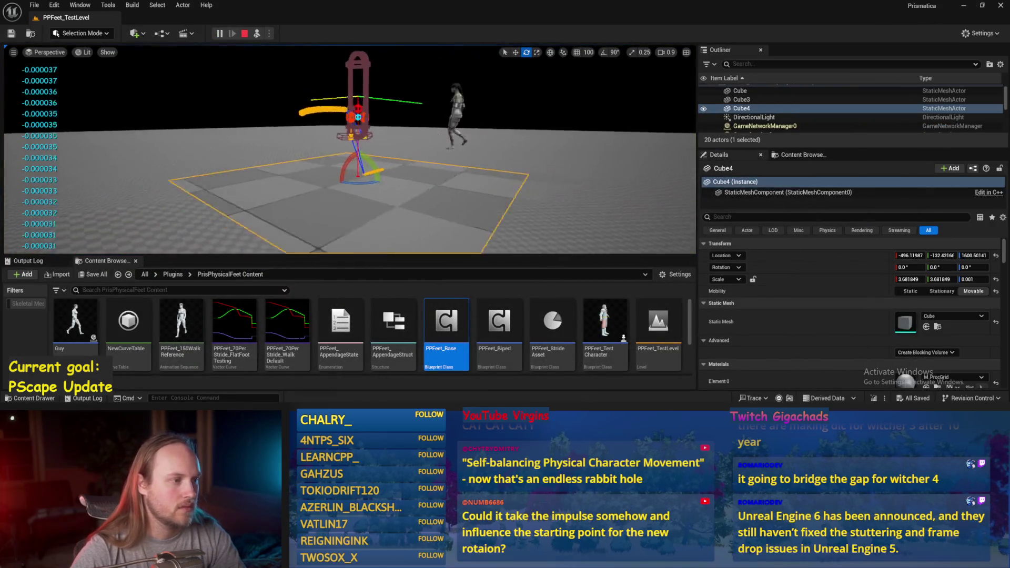
left_click_drag(375, 188, 394, 184)
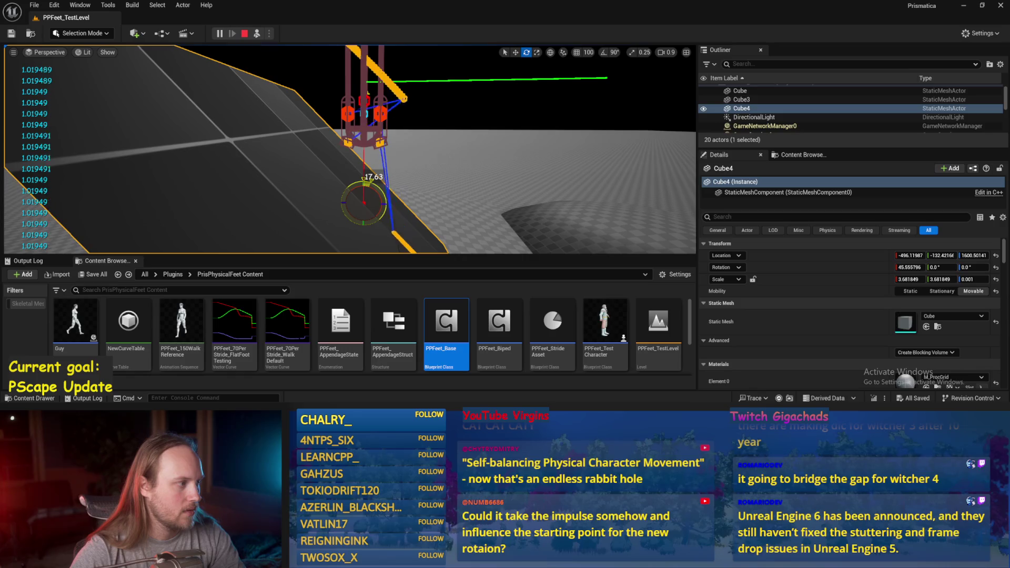
mouse_move(377, 187)
left_mouse_down()
mouse_move(421, 187)
mouse_move(404, 231)
left_mouse_up()
key("w")
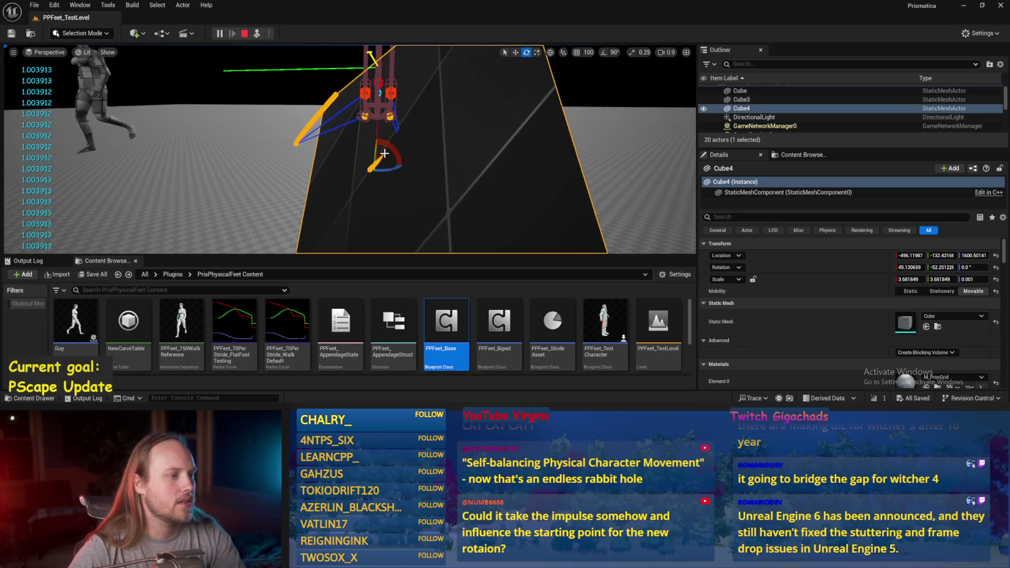
left_click_drag(375, 155, 375, 161)
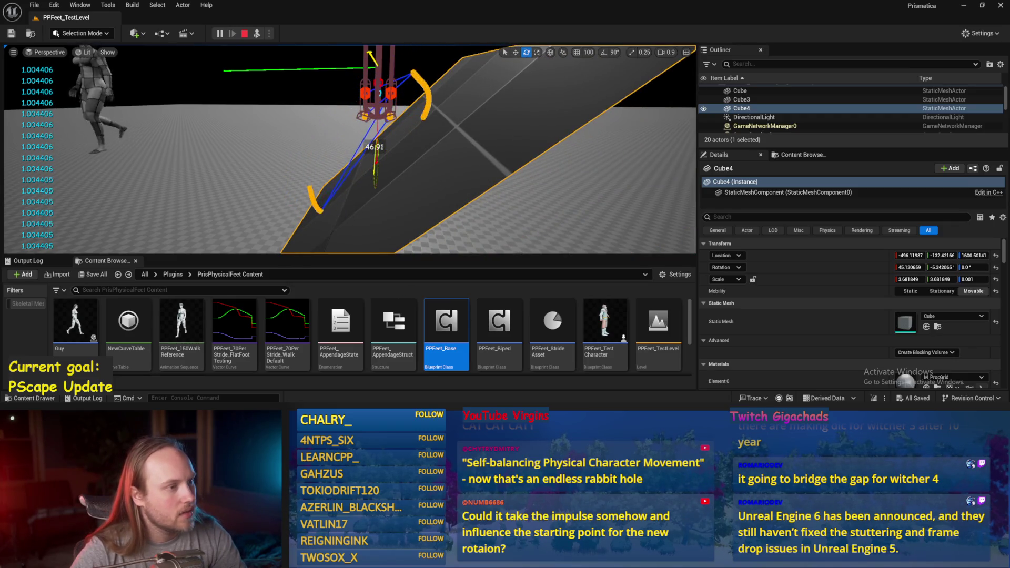
scroll(373, 158, "down", 3)
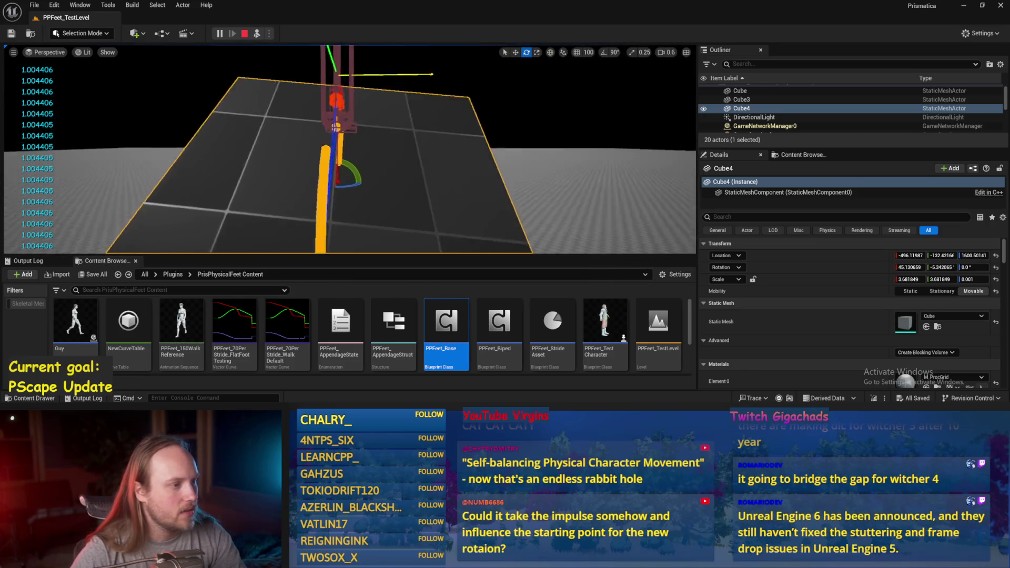
mouse_move(367, 169)
left_mouse_down()
mouse_move(368, 194)
mouse_move(379, 156)
left_mouse_up()
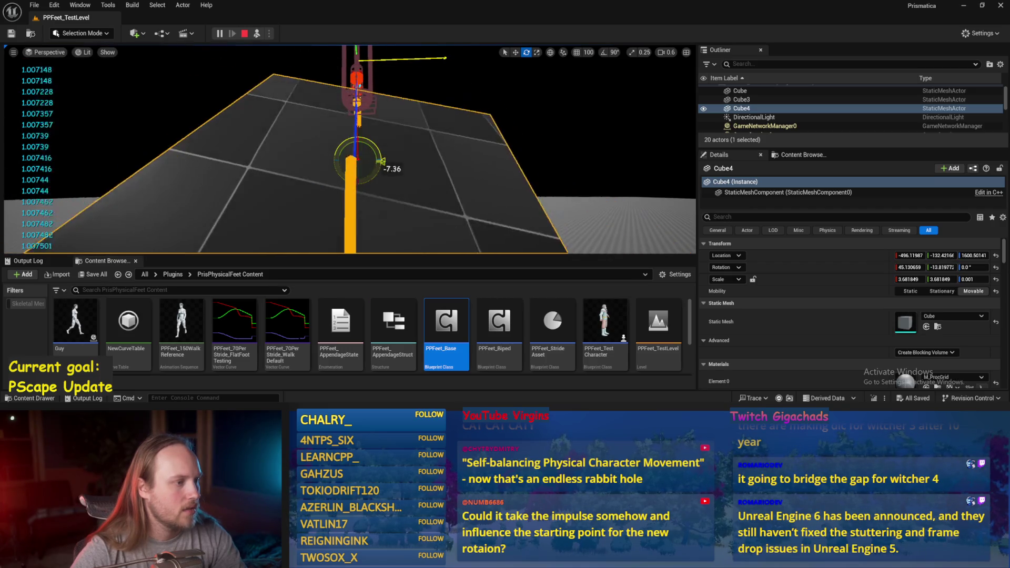
Step: Open and save PPFeet_Base, then pan its graph toward Appendage Pelvis Offset
double_click(446, 326)
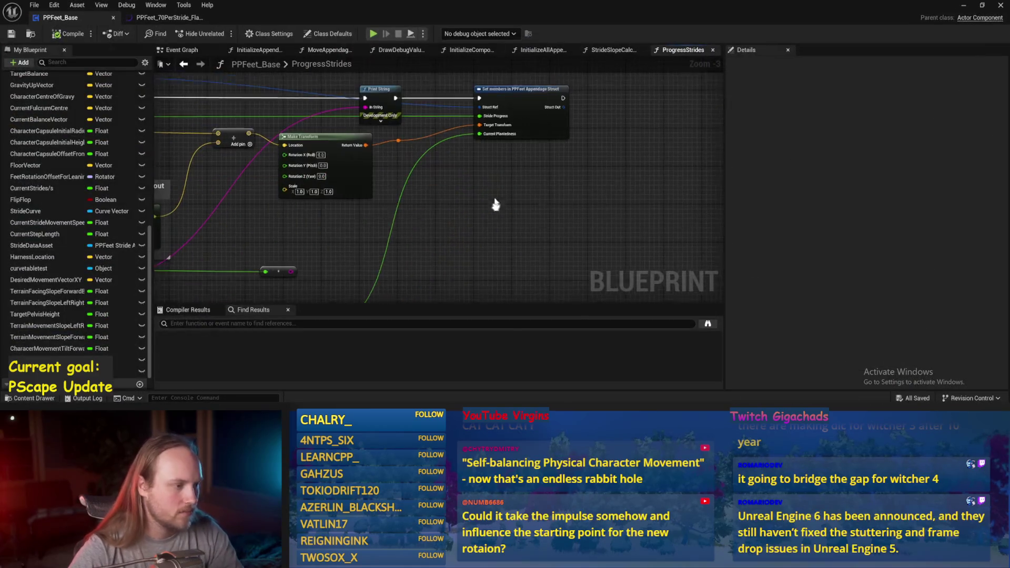
left_click(11, 32)
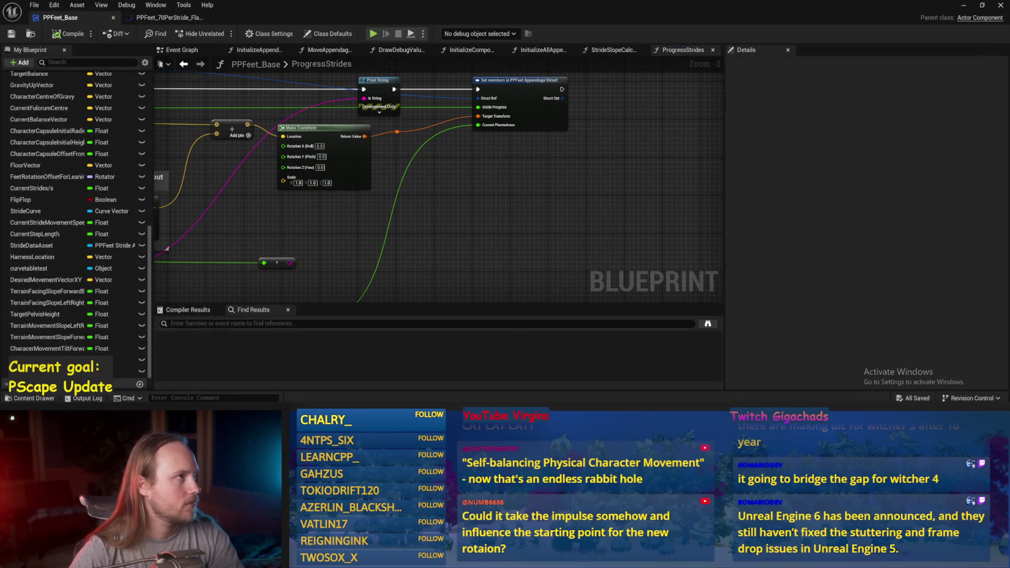
scroll(494, 189, "down", 1)
scroll(516, 195, "up", 1)
mouse_move(516, 195)
left_mouse_down()
mouse_move(394, 194)
mouse_move(473, 199)
mouse_move(462, 164)
left_mouse_up()
left_click(454, 174)
left_click(415, 154)
left_click_drag(541, 197, 703, 229)
mouse_move(702, 162)
left_mouse_down()
mouse_move(495, 150)
mouse_move(469, 116)
mouse_move(434, 97)
left_mouse_up()
Step: Add the forward/back movement tilt getter, wire it to Print String, save, and play
right_click(434, 97)
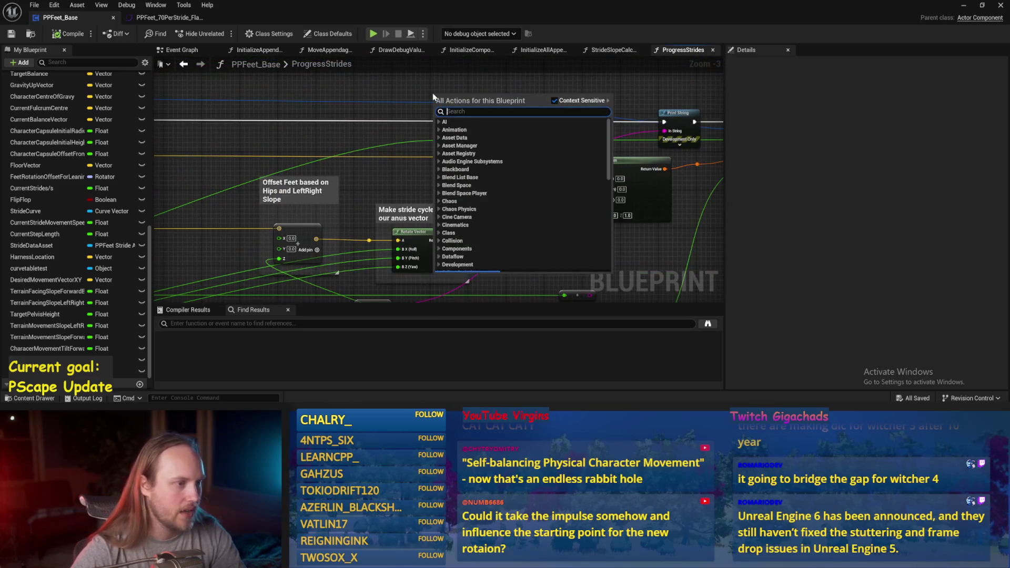
type("movement")
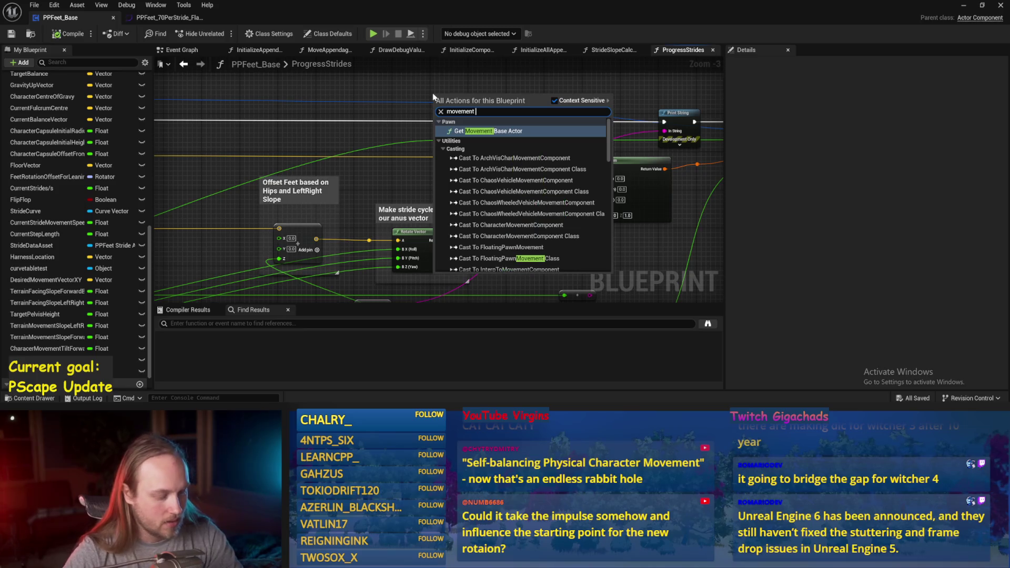
type(" forwa")
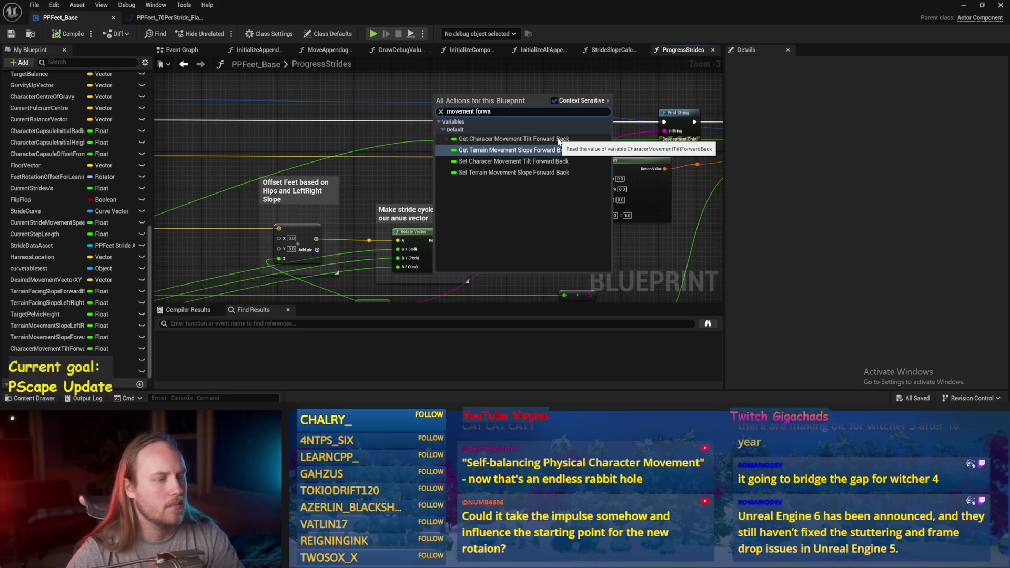
left_click(559, 141)
mouse_move(389, 119)
left_mouse_down()
mouse_move(431, 105)
mouse_move(464, 129)
left_mouse_up()
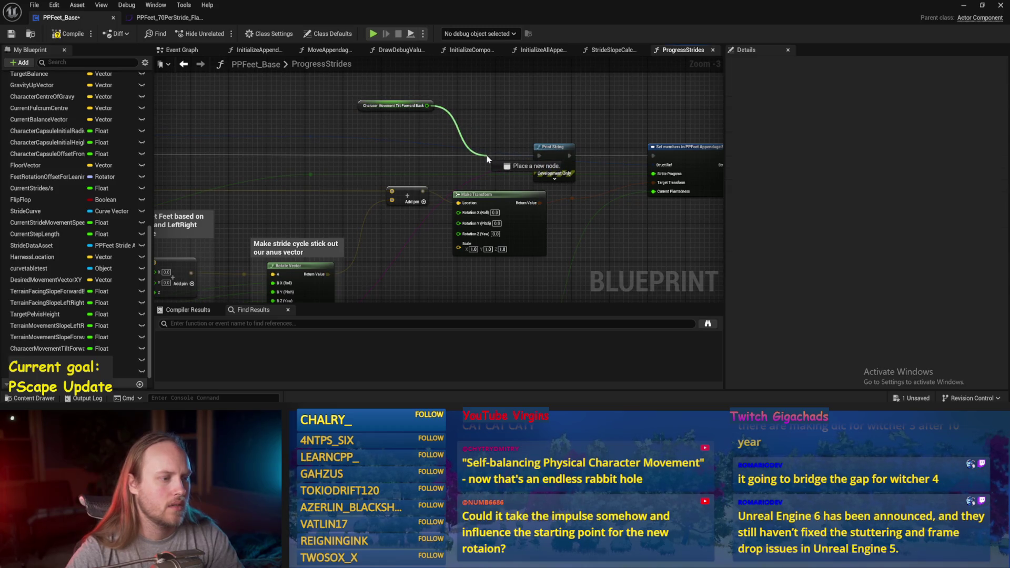
left_click_drag(540, 170, 540, 166)
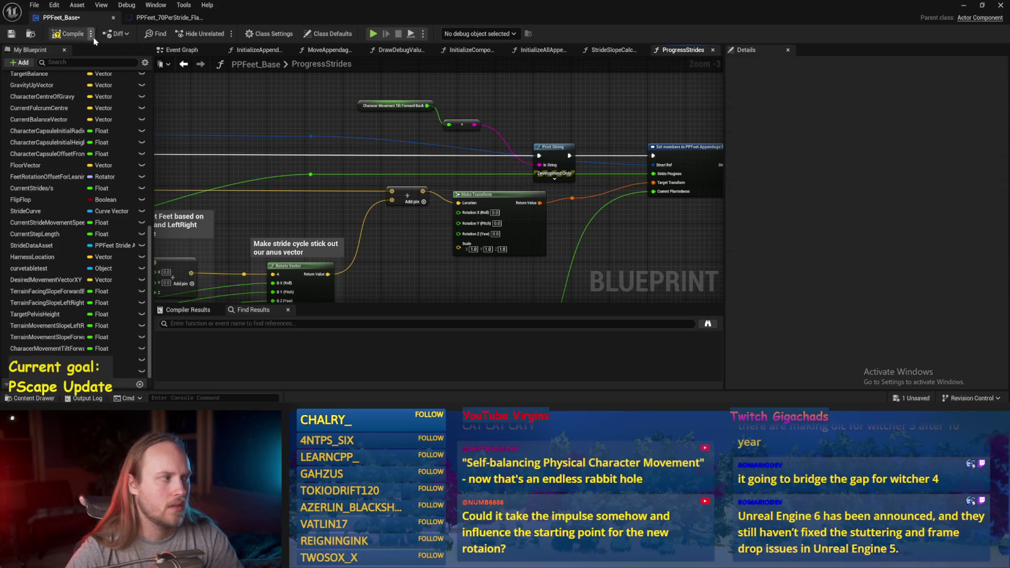
key("ctrl+s")
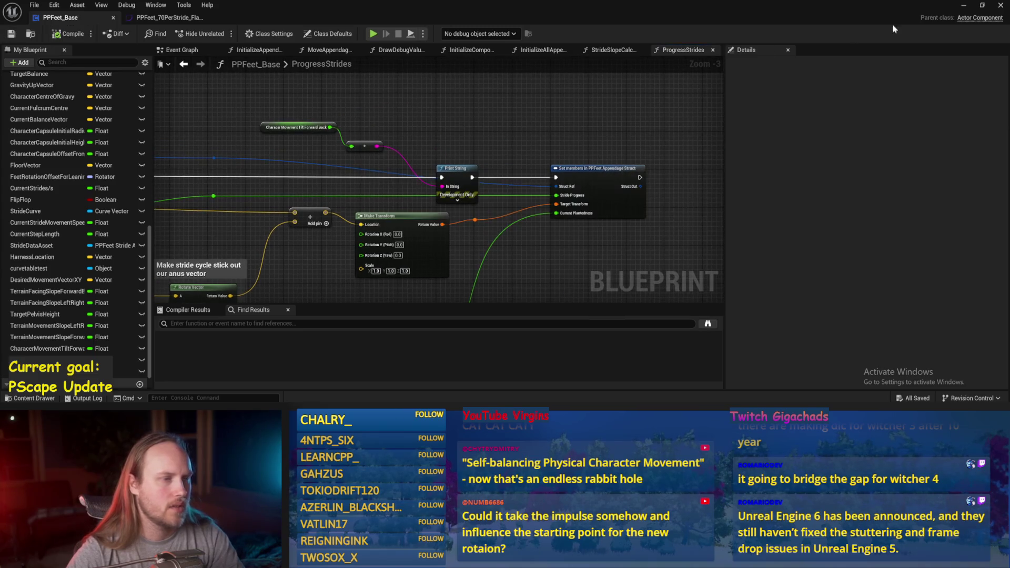
left_click(963, 6)
left_click(256, 34)
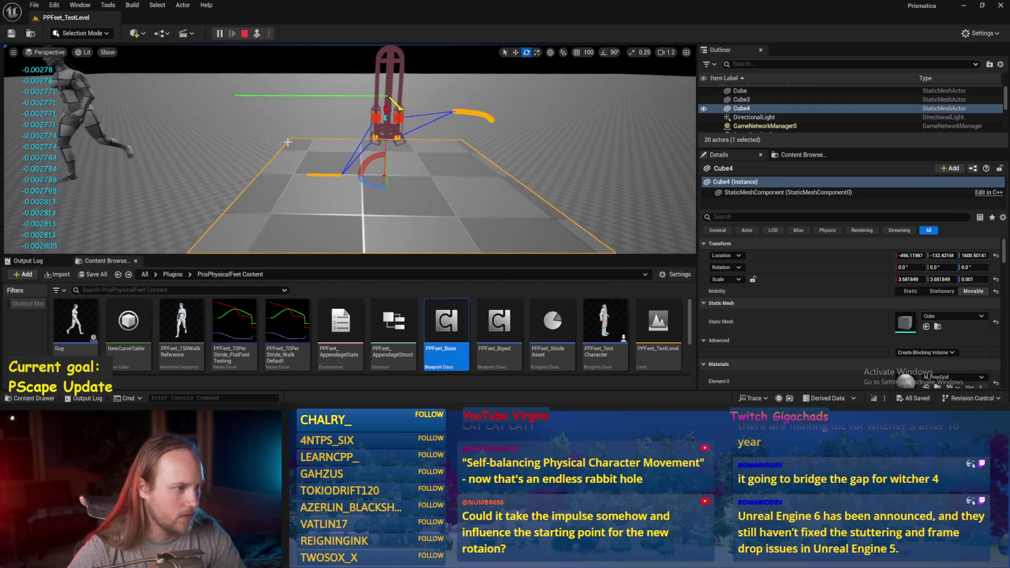
Step: Tilt Cube4 to about 50 degrees and rotate the test player, then stop and reopen PPFeet_Base
left_click_drag(399, 158, 369, 174)
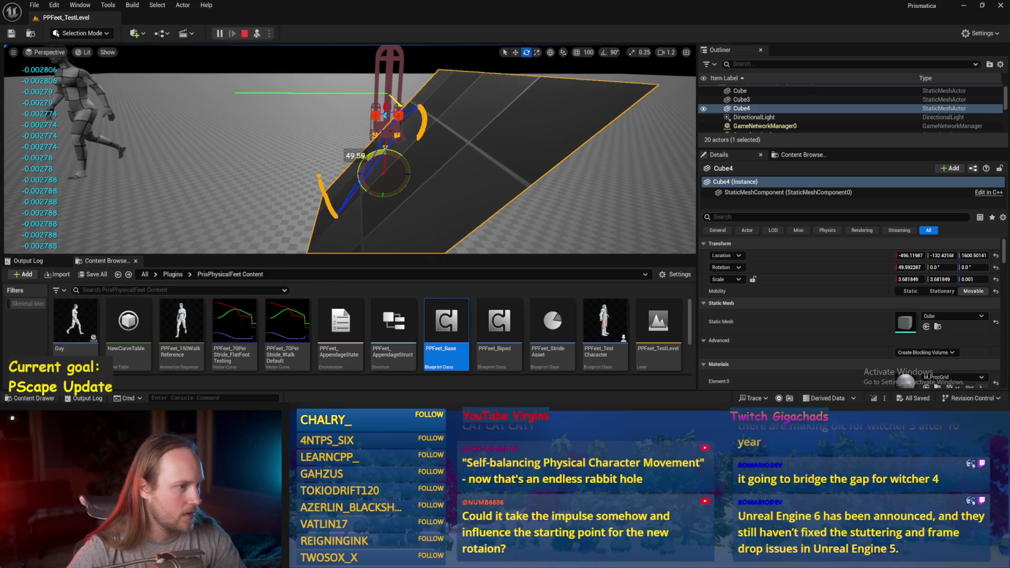
left_click(388, 94)
mouse_move(388, 94)
left_mouse_down()
mouse_move(350, 95)
mouse_move(389, 92)
mouse_move(400, 126)
left_mouse_up()
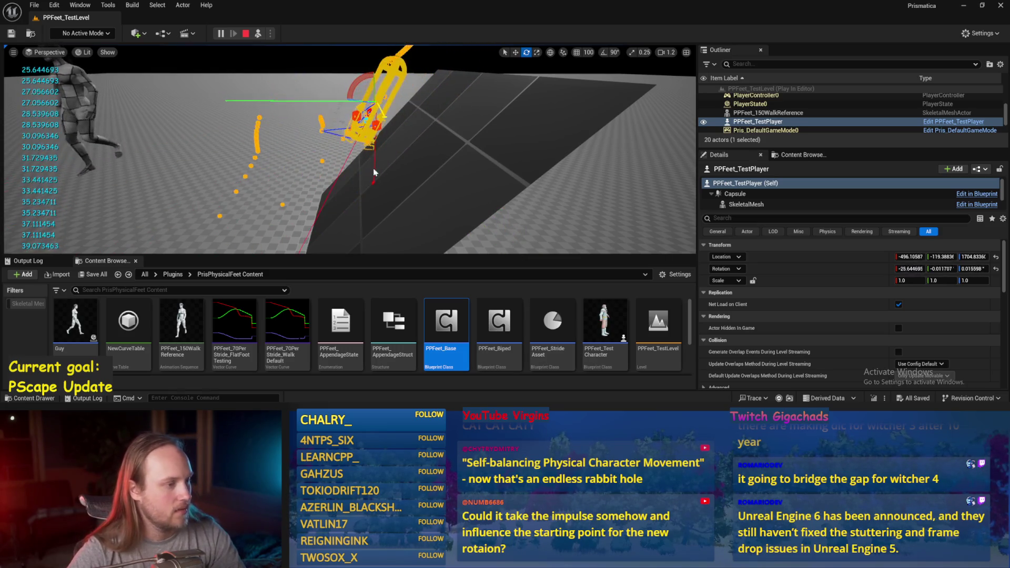
key("Escape")
double_click(446, 321)
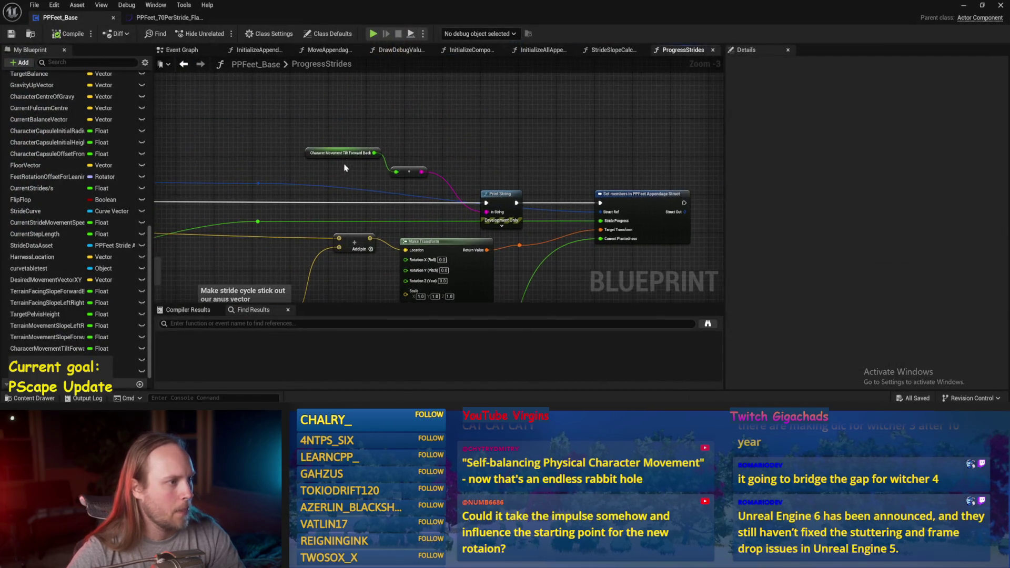
Step: Add Get Terrain Movement Slope Forward Back, wire it into the printed output, and compile
right_click(340, 119)
type("terrain")
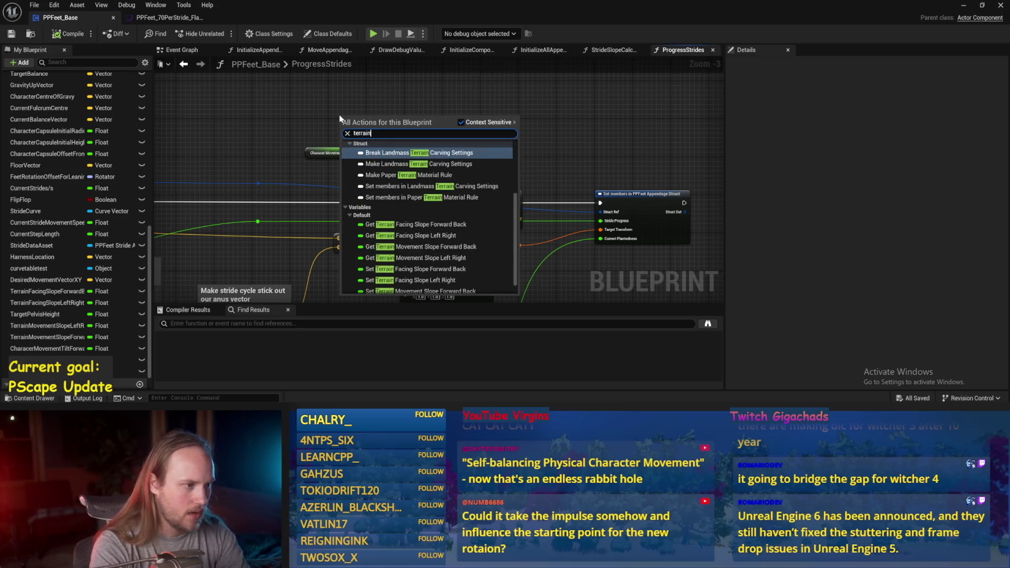
left_click(433, 247)
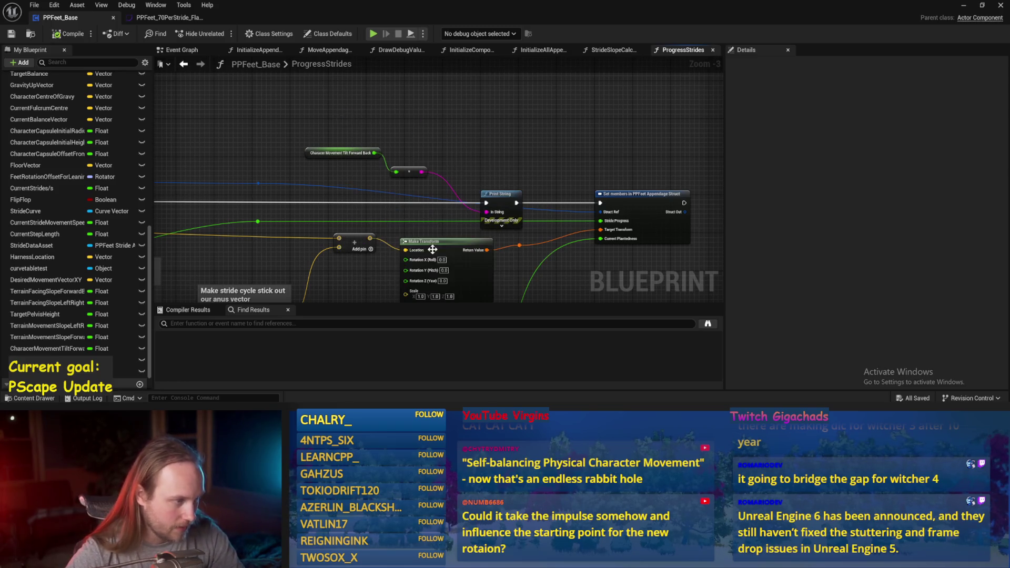
left_click_drag(388, 121, 376, 174)
left_click(51, 35)
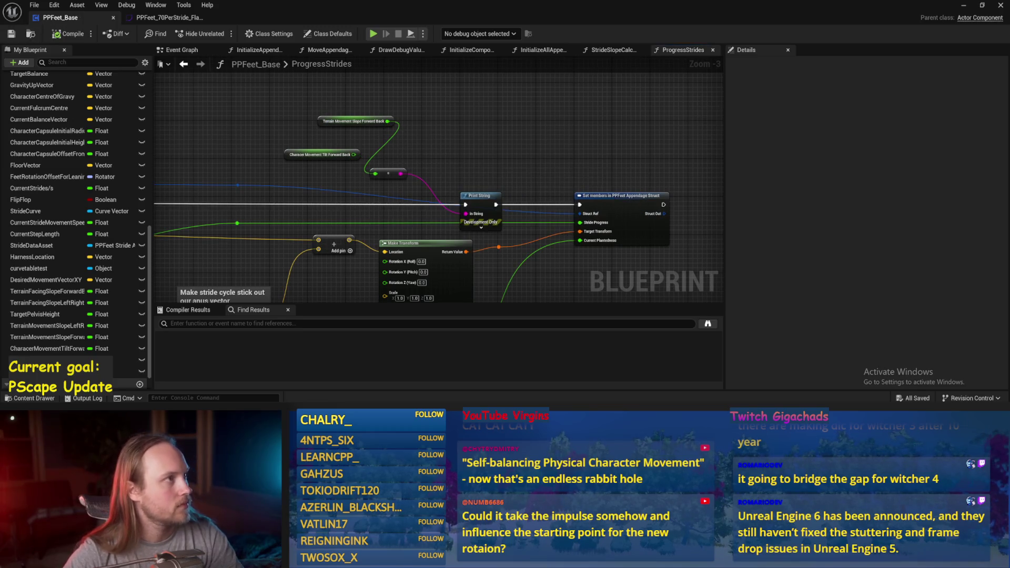
left_click(963, 5)
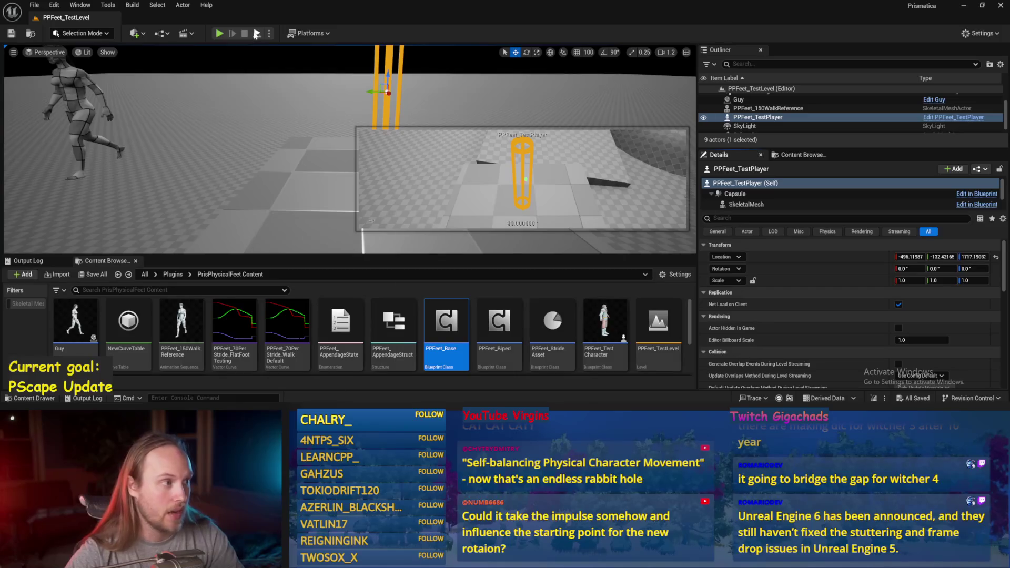
Step: Start a Play session and tilt Cube4 about 39° on X, then sideways on Y
key("alt+p")
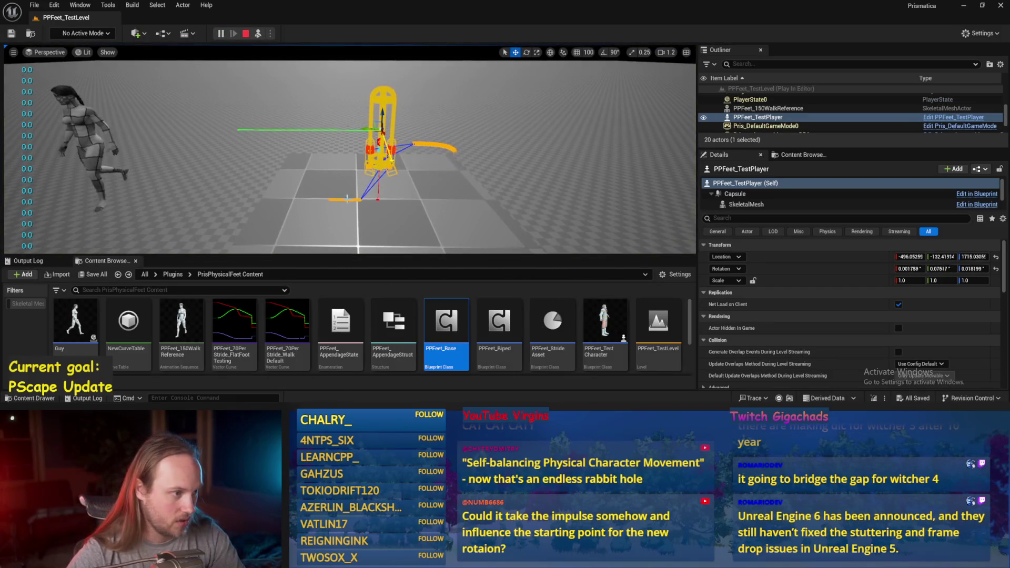
left_click(341, 180)
key("e")
left_click_drag(346, 114, 337, 110)
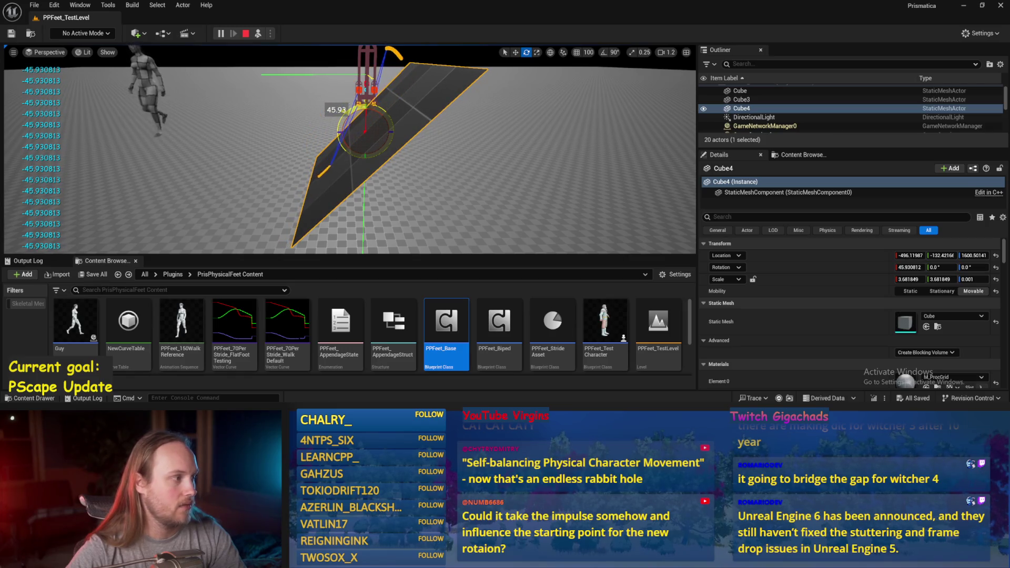
left_click_drag(327, 158, 315, 181)
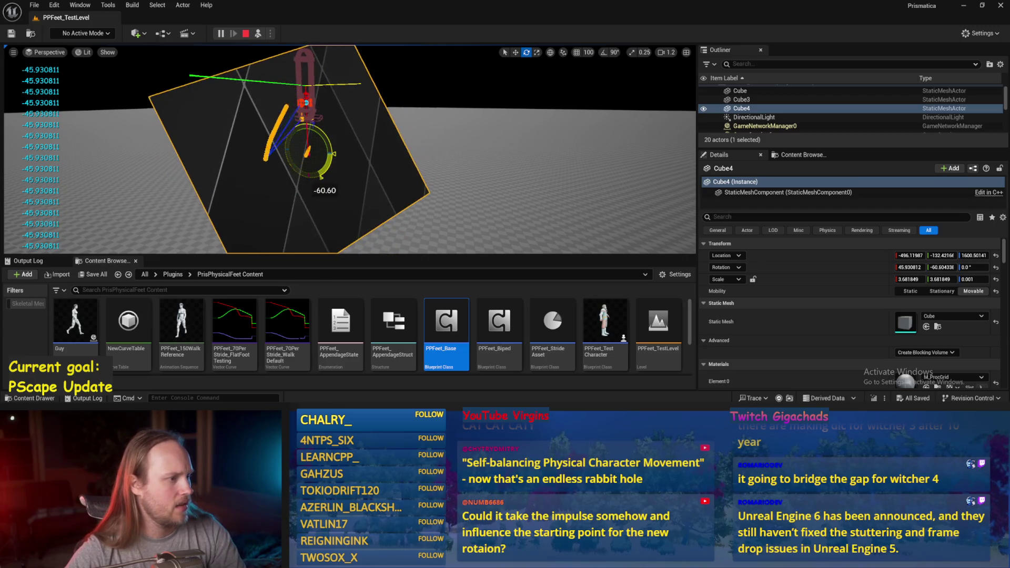
Step: Swing Cube4's Y tilt back toward level while viewing the stride arcs, then stop the session
left_click_drag(320, 130, 345, 145)
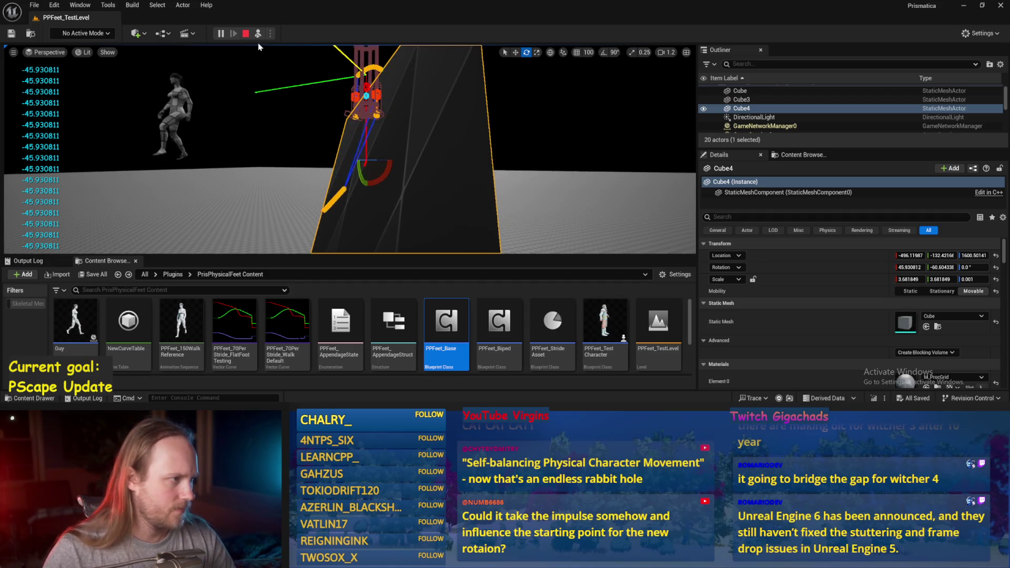
left_click_drag(361, 171, 367, 140)
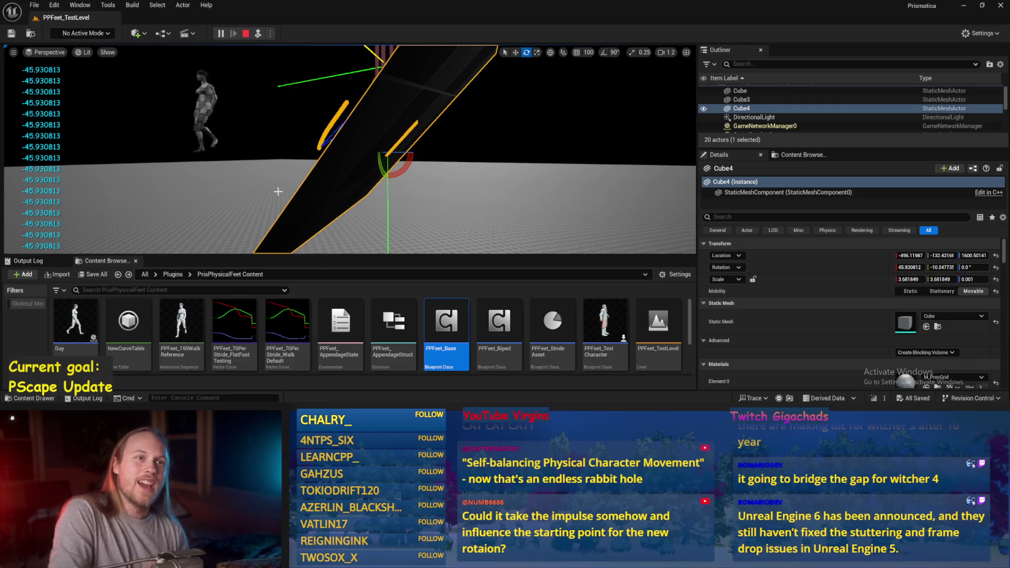
mouse_move(277, 191)
left_mouse_down()
mouse_move(287, 173)
mouse_move(316, 167)
mouse_move(341, 183)
left_mouse_up()
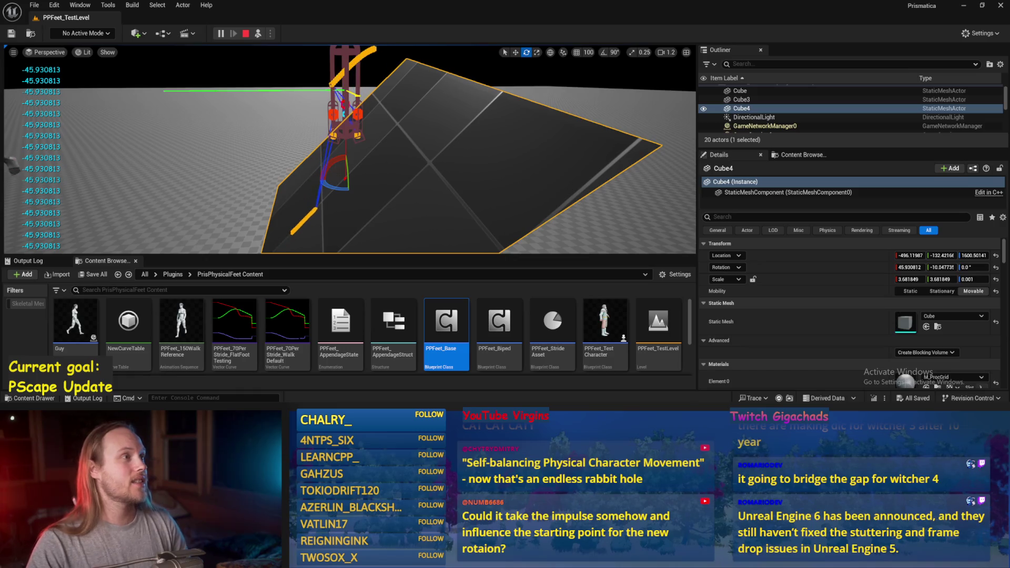
key("Escape")
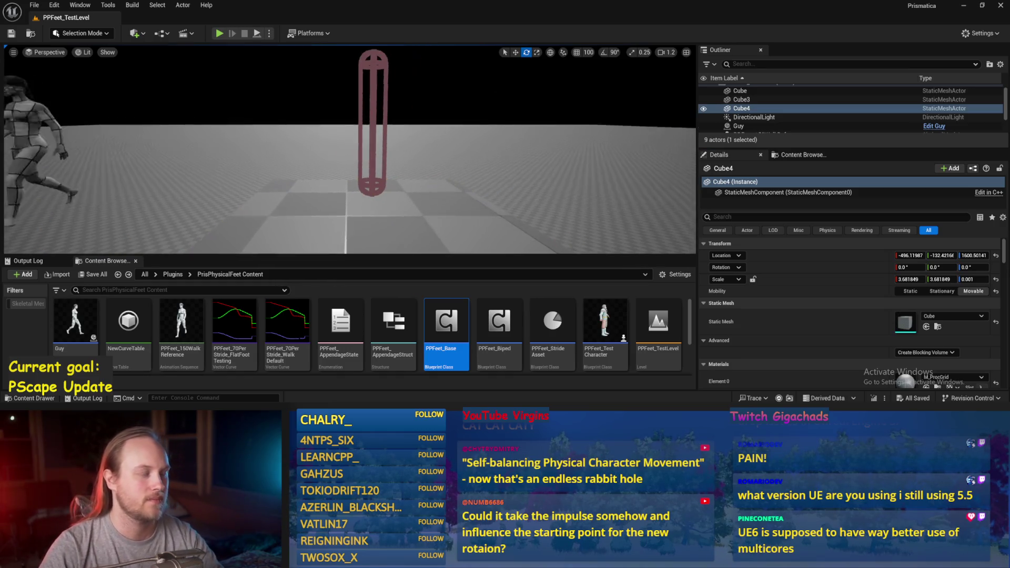
scroll(374, 218, "down", 3)
key("ctrl+s")
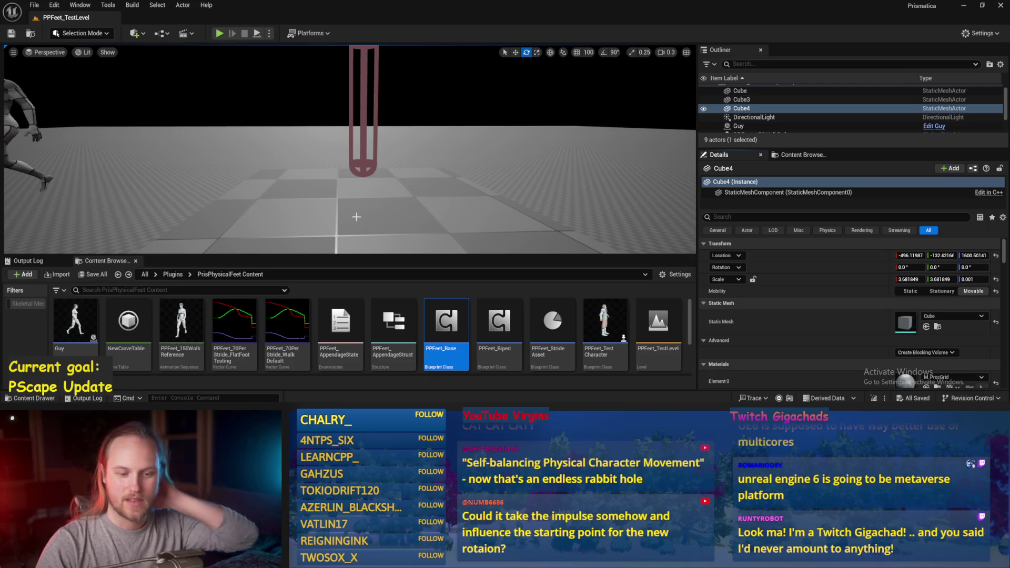
key("f")
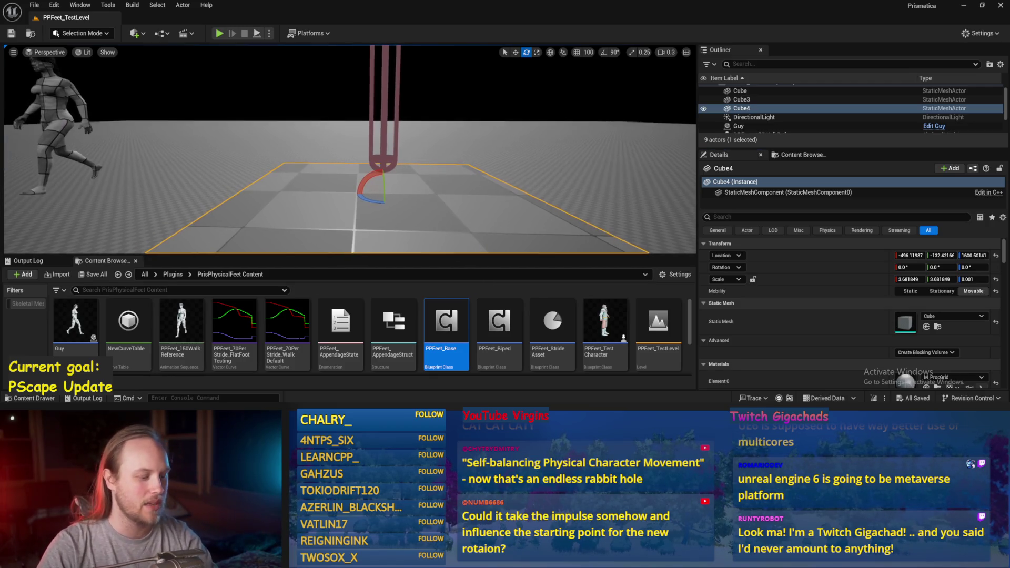
key("ctrl+s")
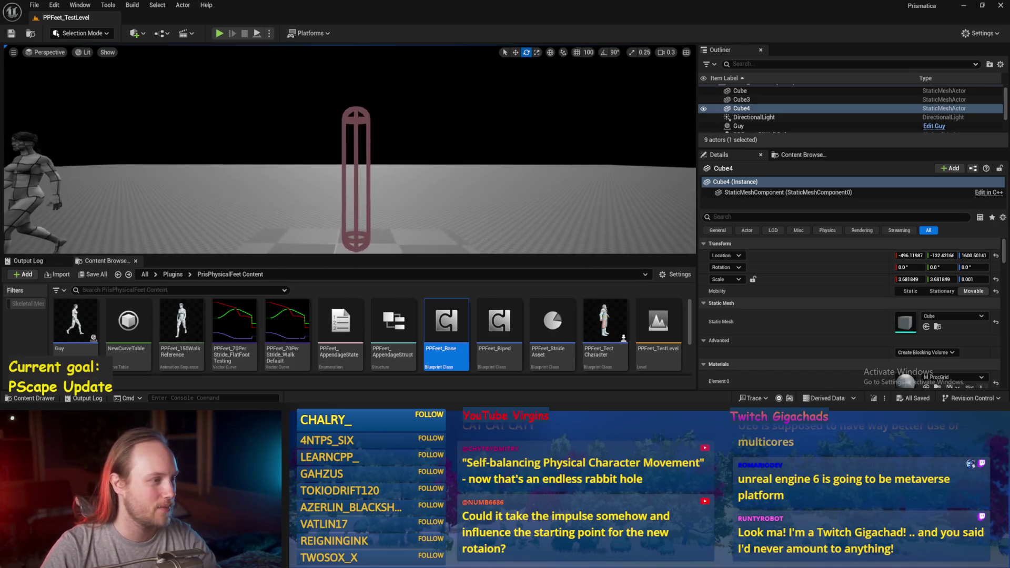
scroll(350, 150, "up", 3)
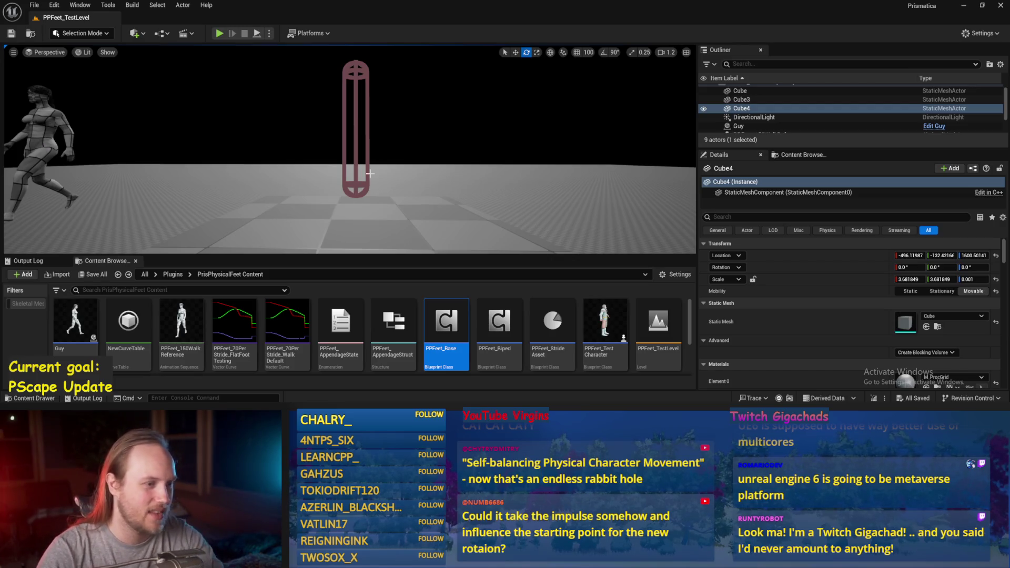
scroll(373, 172, "down", 2)
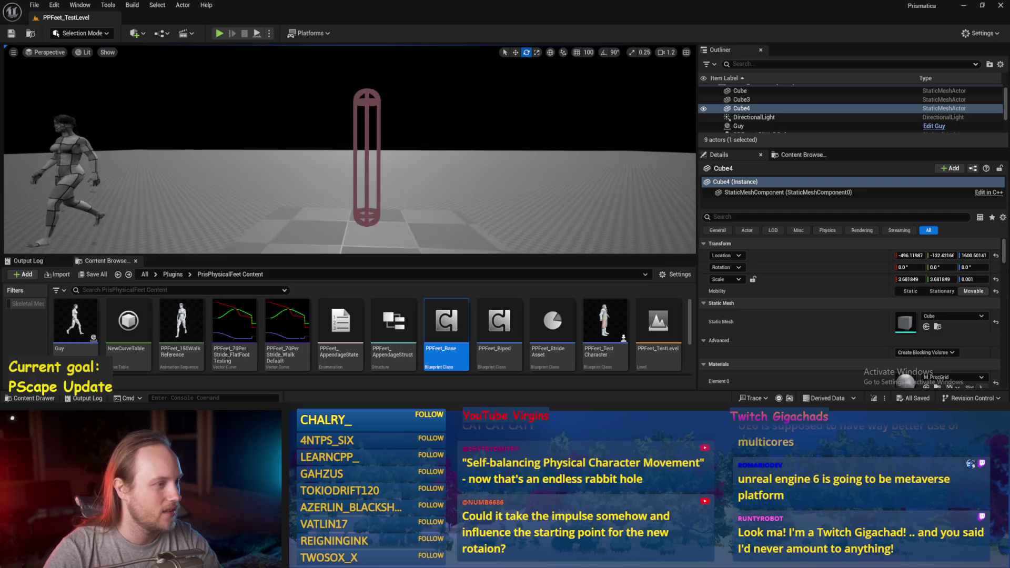
scroll(379, 176, "down", 1)
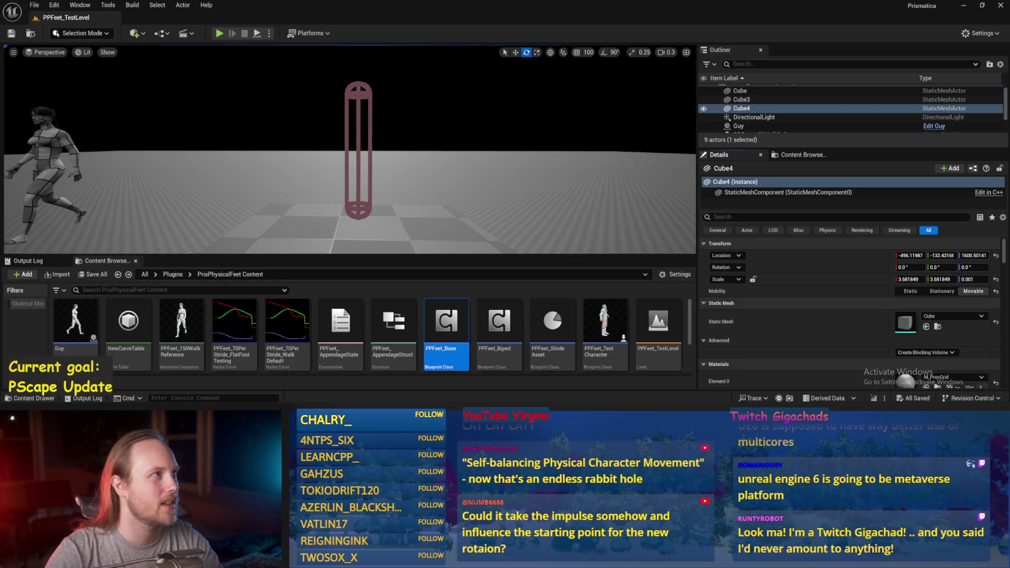
left_click_drag(519, 252, 519, 252)
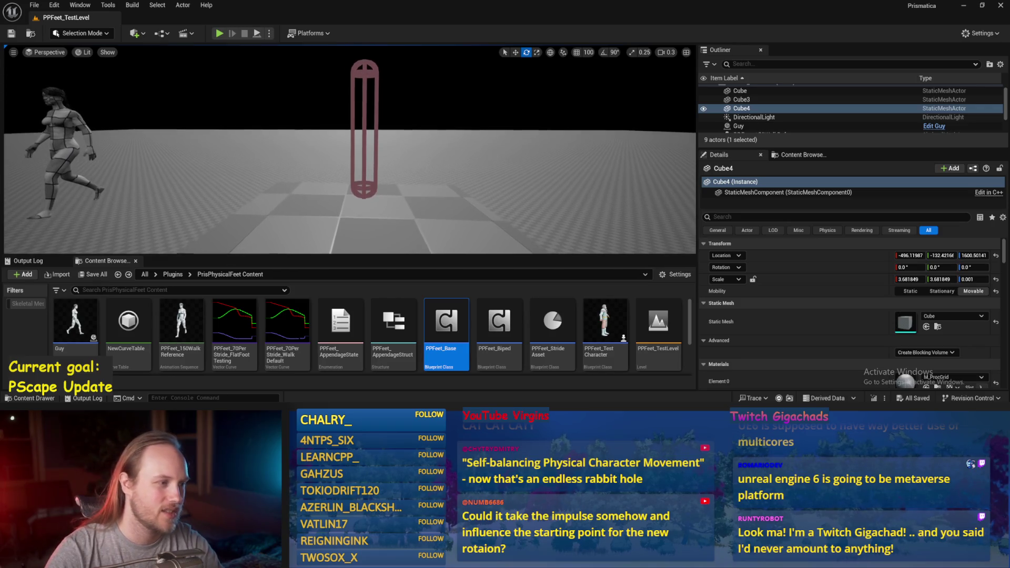
left_click(257, 34)
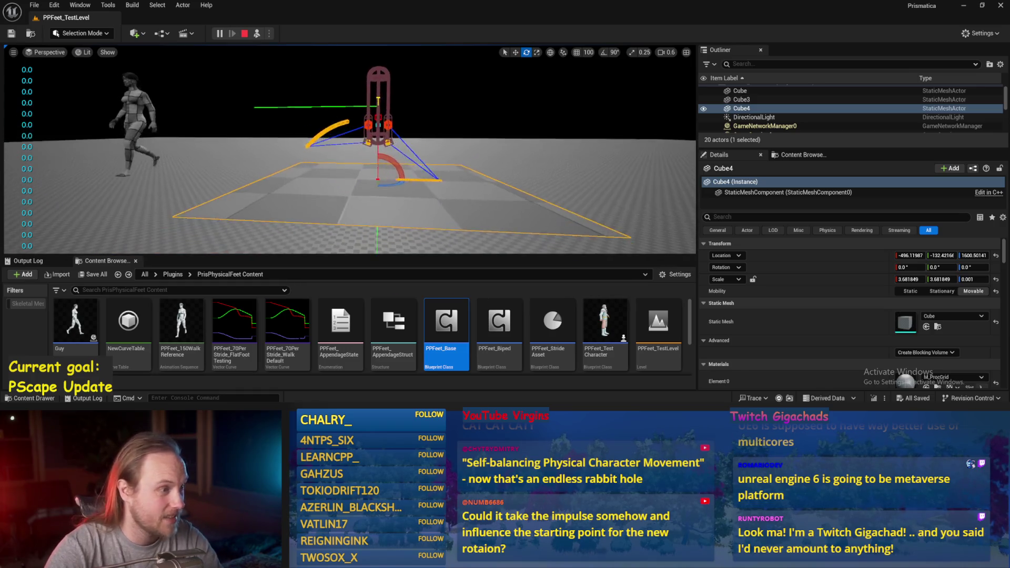
Step: Tilt Cube4 steeply to about 60° on X, then rotate it onto other multi-axis slopes
scroll(347, 152, "up", 1)
left_click_drag(909, 268, 936, 267)
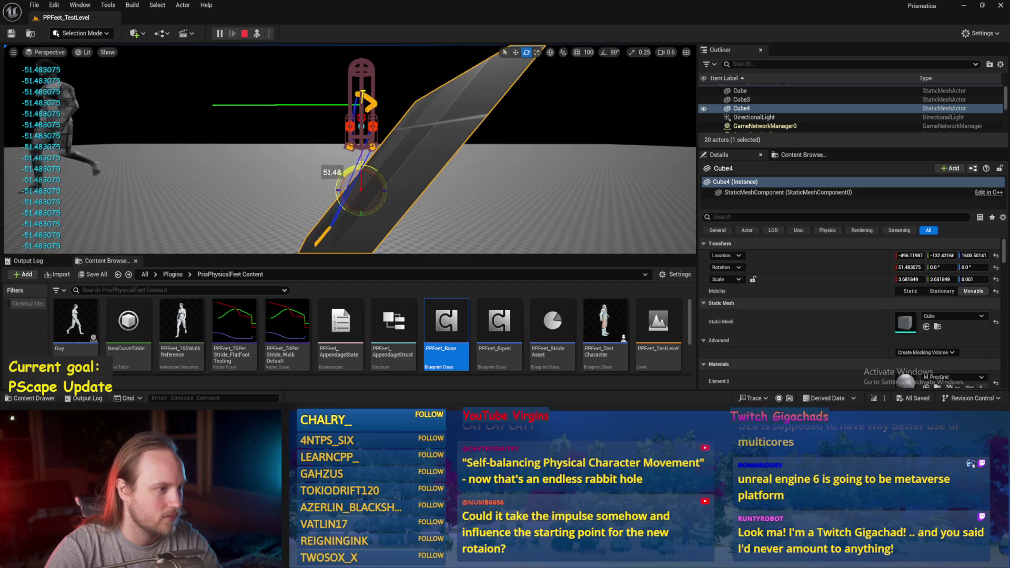
scroll(347, 152, "up", 1)
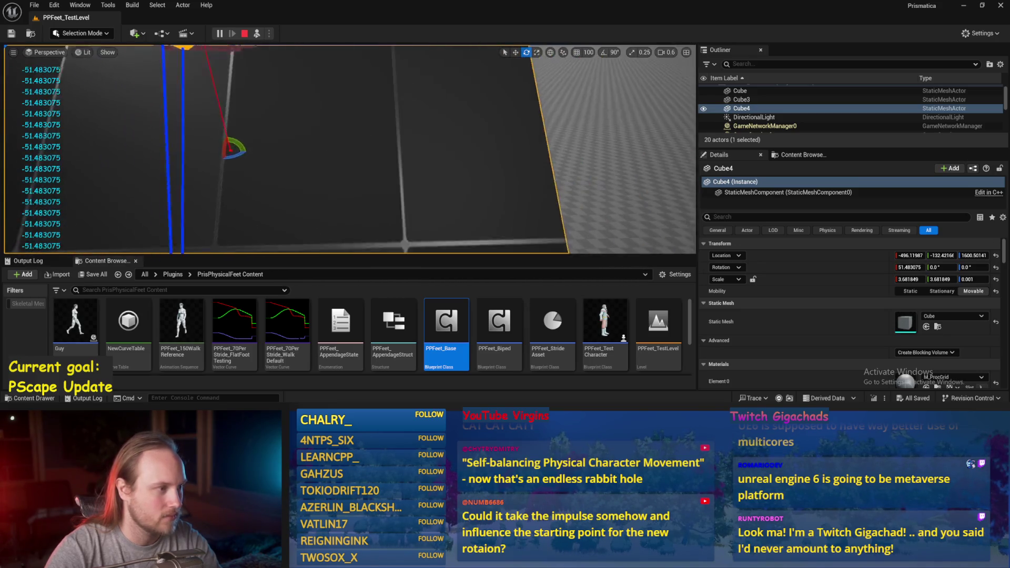
mouse_move(347, 152)
left_mouse_down()
mouse_move(337, 158)
mouse_move(368, 150)
mouse_move(351, 157)
left_mouse_up()
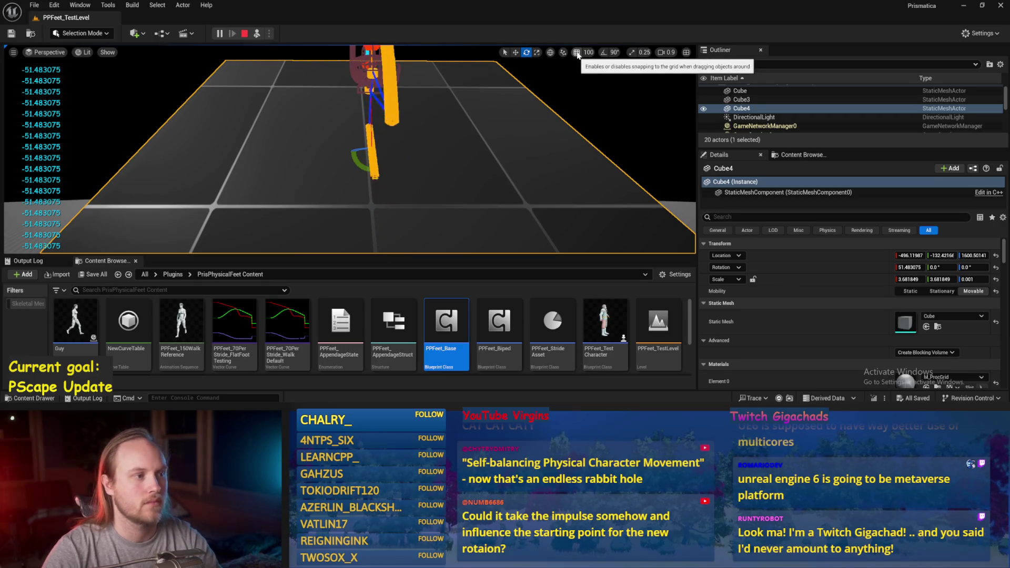
left_click_drag(357, 158, 458, 146)
mouse_move(379, 128)
left_mouse_down()
mouse_move(400, 129)
mouse_move(349, 139)
mouse_move(371, 153)
mouse_move(363, 136)
mouse_move(371, 153)
left_mouse_up()
scroll(372, 150, "down", 3)
Step: Reset Cube4's rotation to zero, then tilt it to about 46° on X and a compound slope
left_click_drag(370, 152, 369, 154)
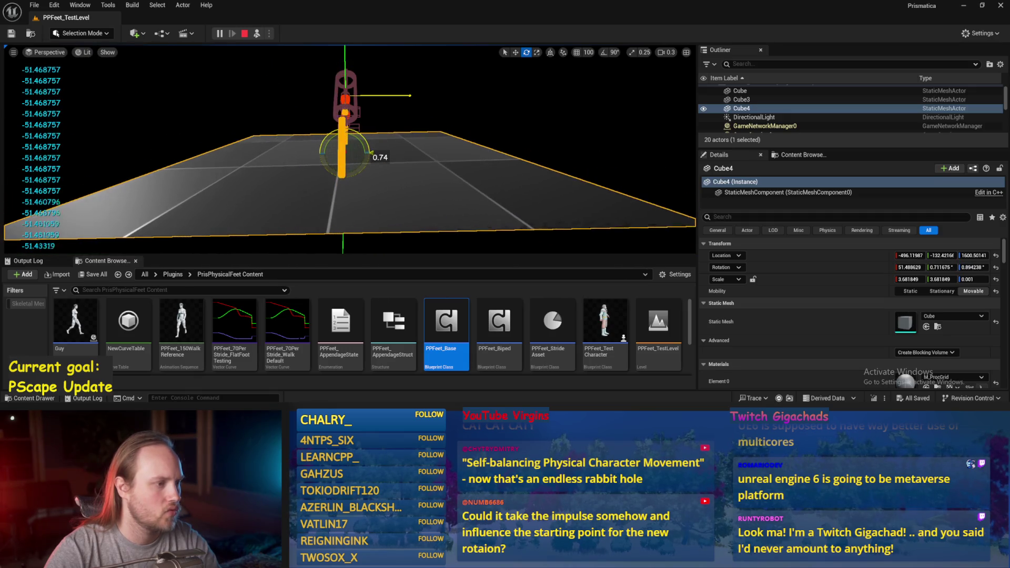
left_click(996, 267)
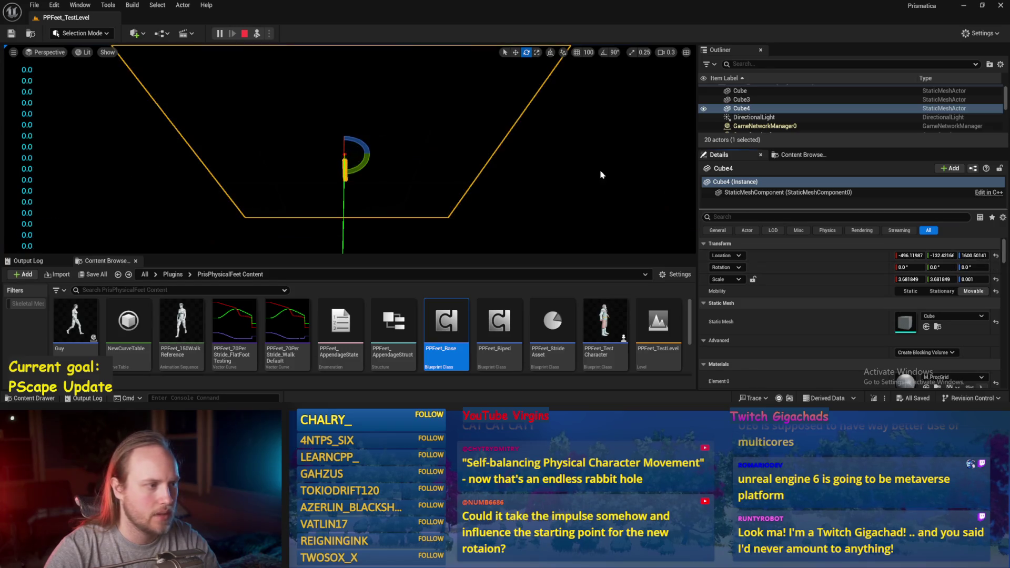
mouse_move(368, 158)
left_mouse_down()
mouse_move(295, 94)
mouse_move(317, 134)
left_mouse_up()
mouse_move(305, 97)
left_mouse_down()
mouse_move(306, 124)
mouse_move(337, 127)
mouse_move(324, 124)
mouse_move(310, 139)
mouse_move(365, 137)
mouse_move(326, 139)
mouse_move(299, 123)
mouse_move(334, 143)
mouse_move(367, 133)
mouse_move(367, 118)
mouse_move(432, 119)
mouse_move(431, 131)
left_mouse_up()
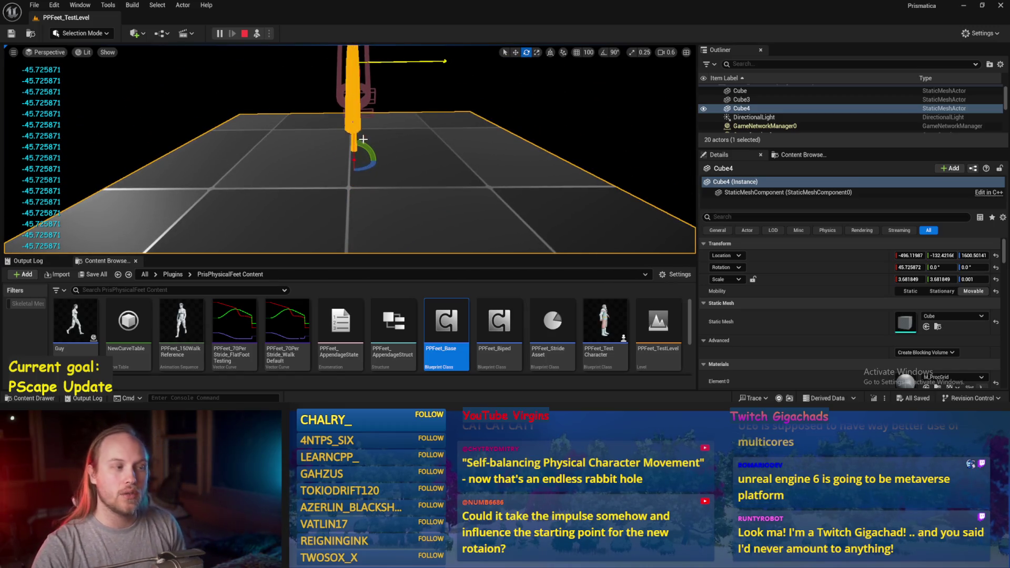
left_click_drag(373, 151, 372, 149)
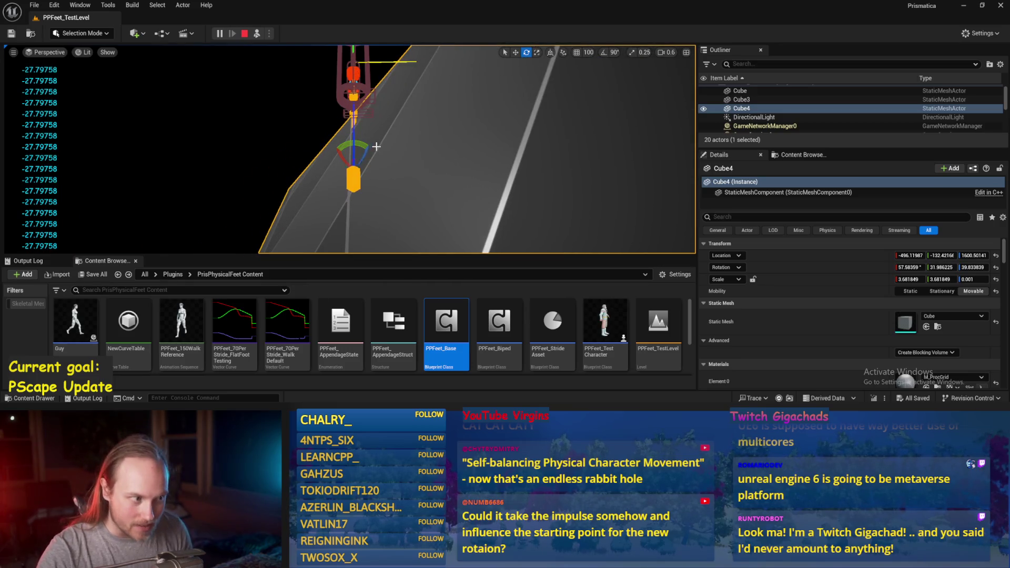
Step: Stop the play session and save all changes to PPFeet_TestLevel
key("Right")
key("Escape")
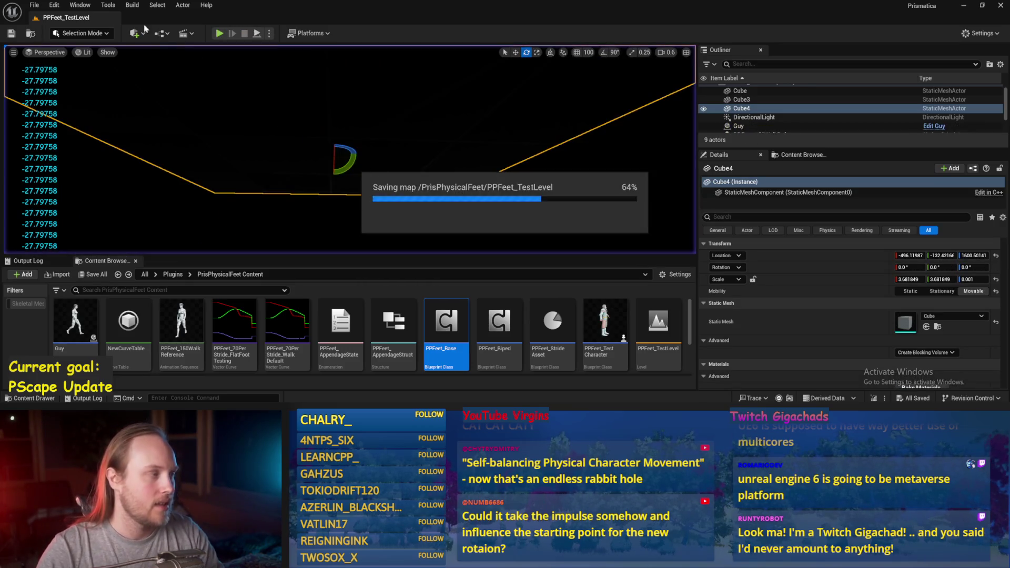
left_click(34, 5)
left_click(71, 131)
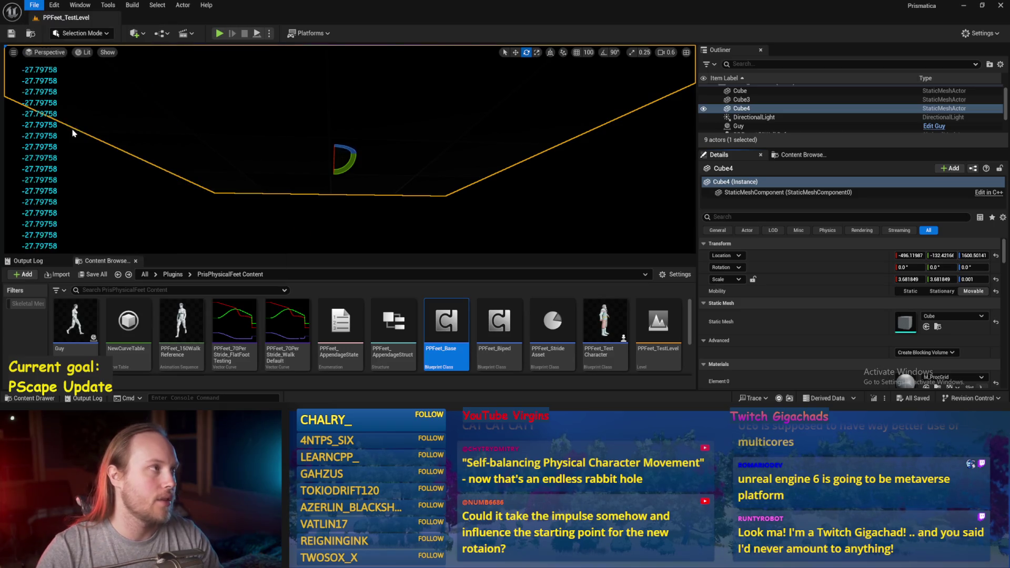